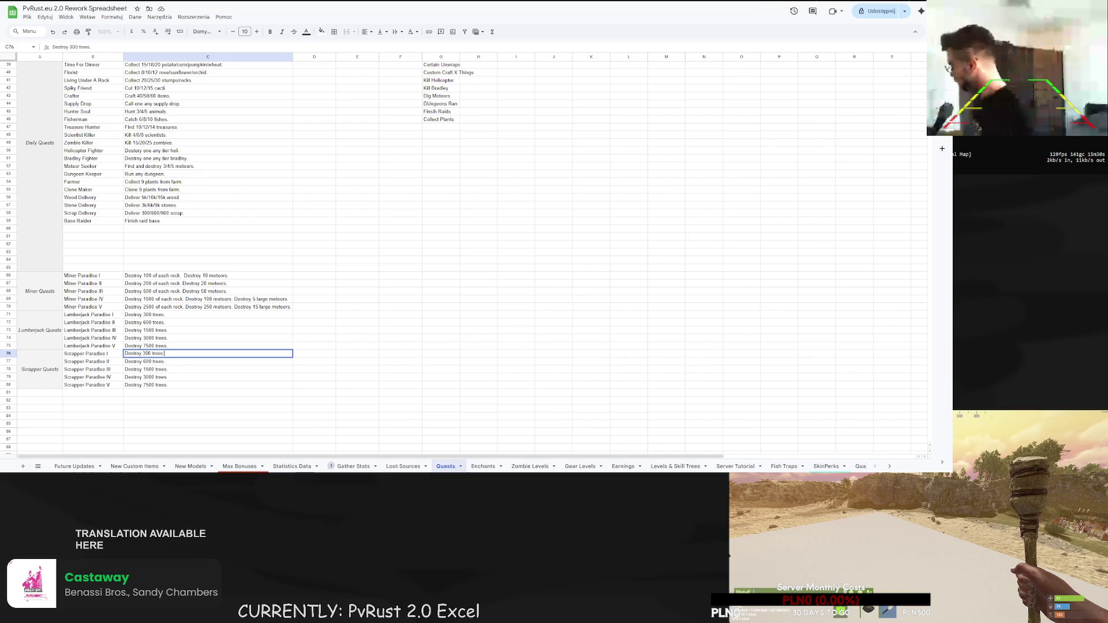
- Commit Scrapper Paradise I as 'Destroy 300 trees.' and review the neighbouring quest descriptions
left_click(181, 363)
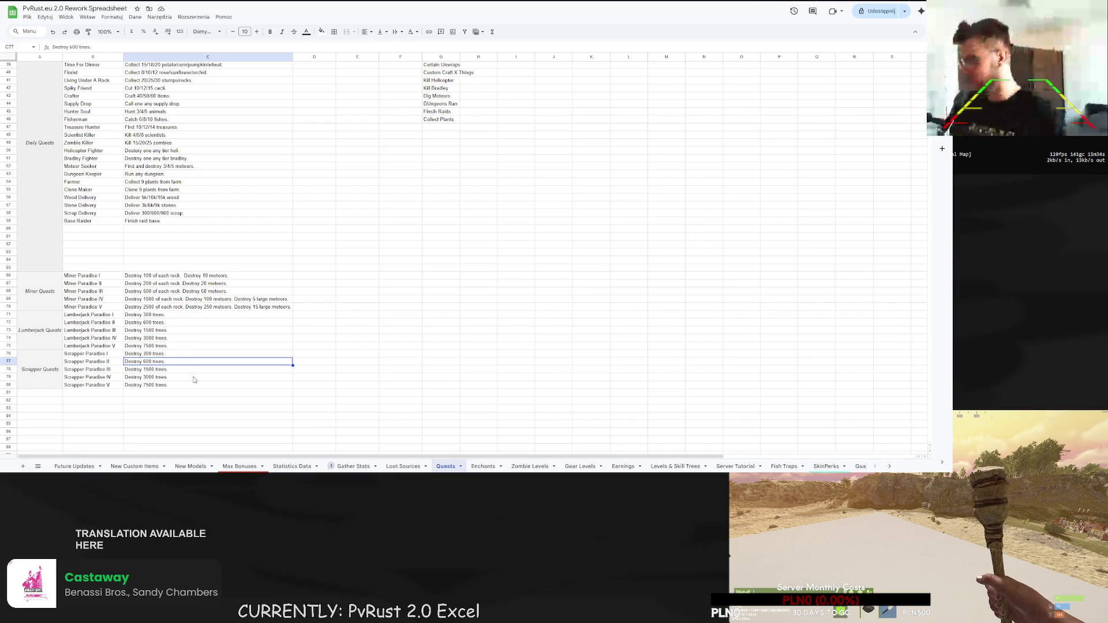
left_click(167, 355)
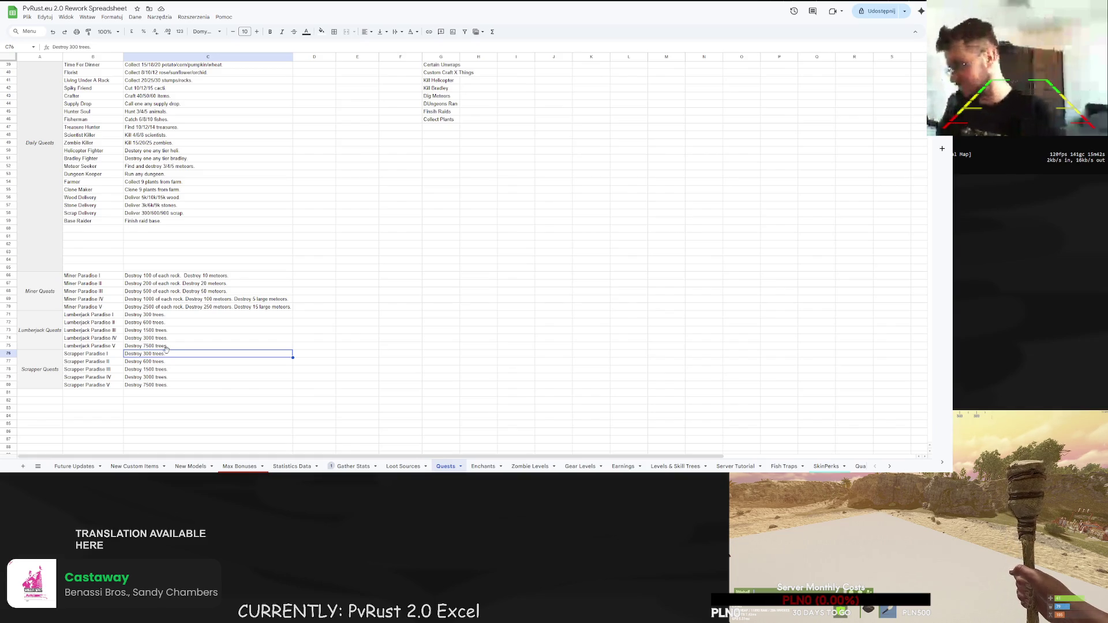
key("Down")
left_click(173, 356)
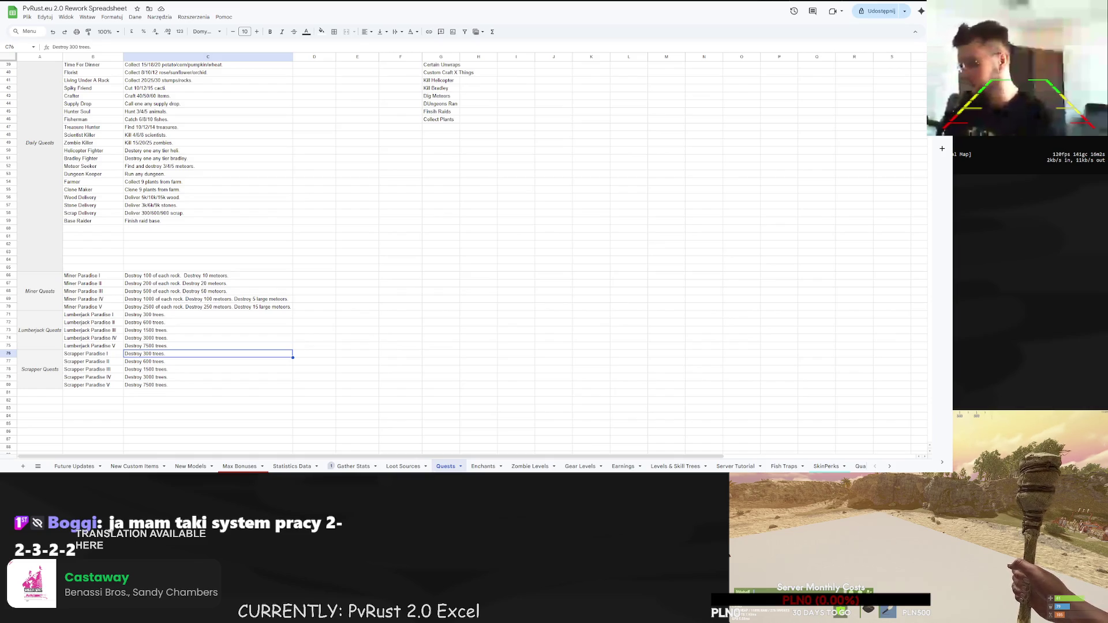
left_click(191, 347)
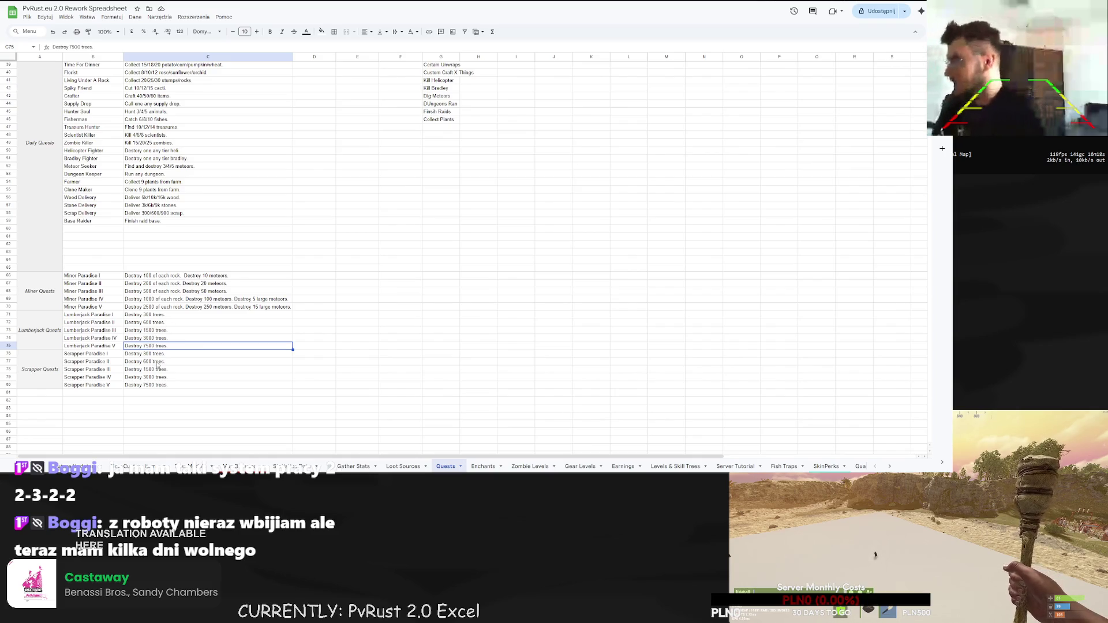
scroll(240, 346, "up", 3)
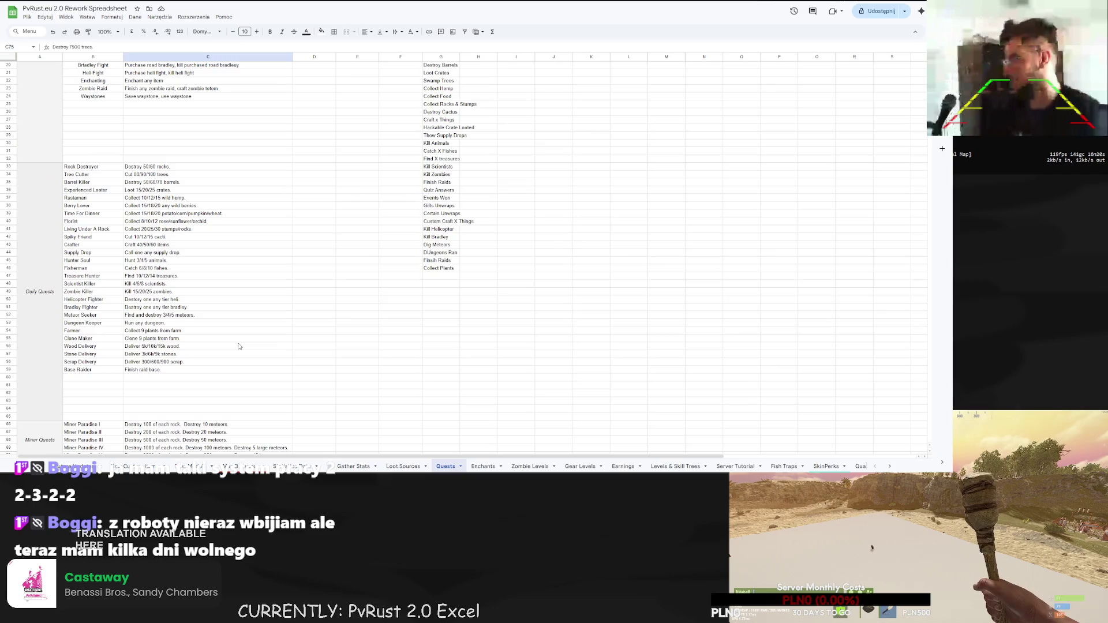
scroll(231, 346, "down", 3)
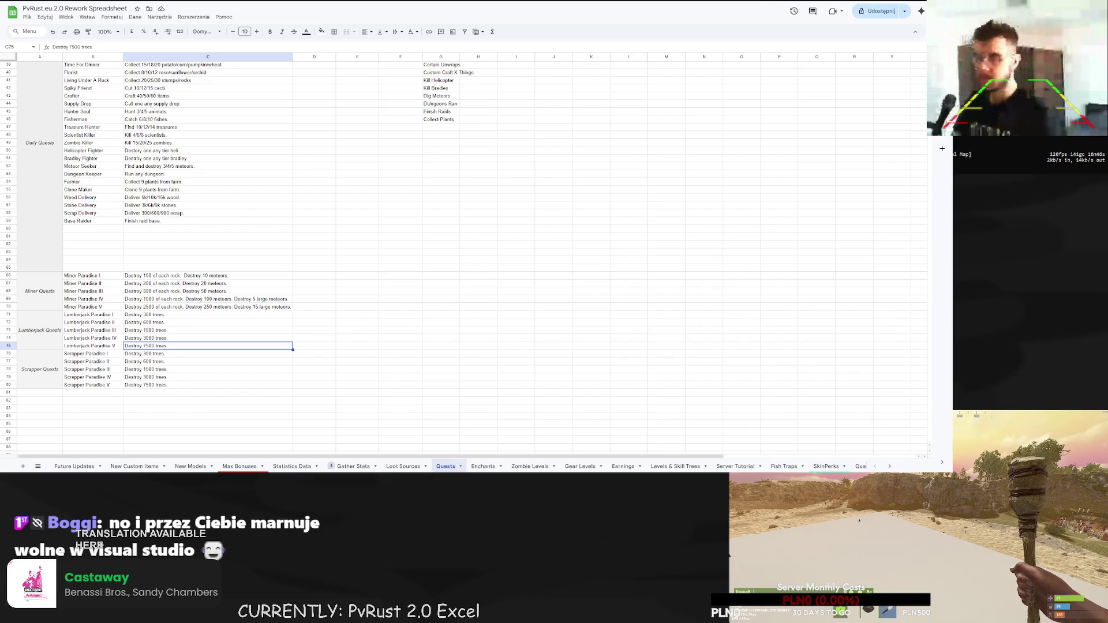
- Reopen the Scrapper Paradise I description and select its tree count text
left_click(173, 359)
double_click(174, 355)
left_click_drag(174, 354, 142, 354)
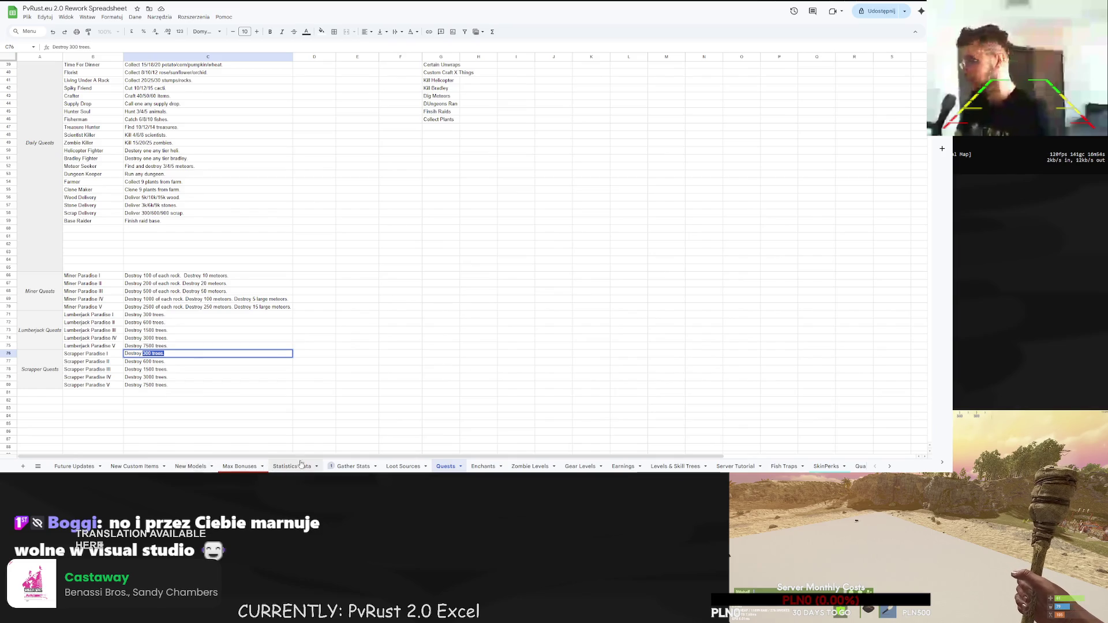
left_click(348, 466)
- Go to the Statistics Data sheet and inspect the Scrapper (Road) row
left_click(135, 466)
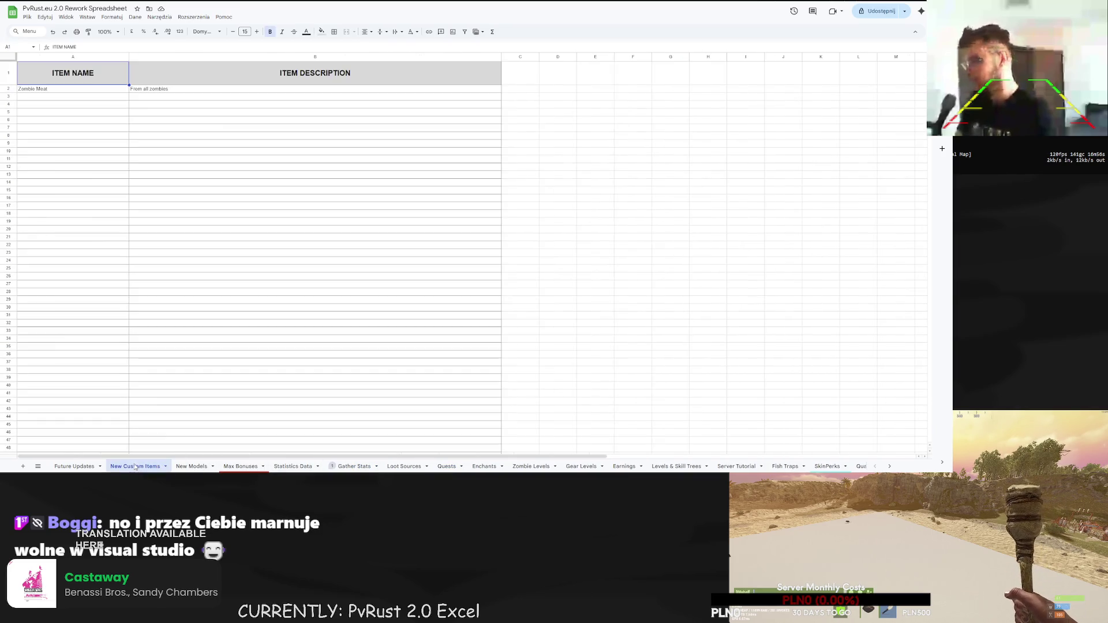
left_click(180, 466)
left_click(291, 467)
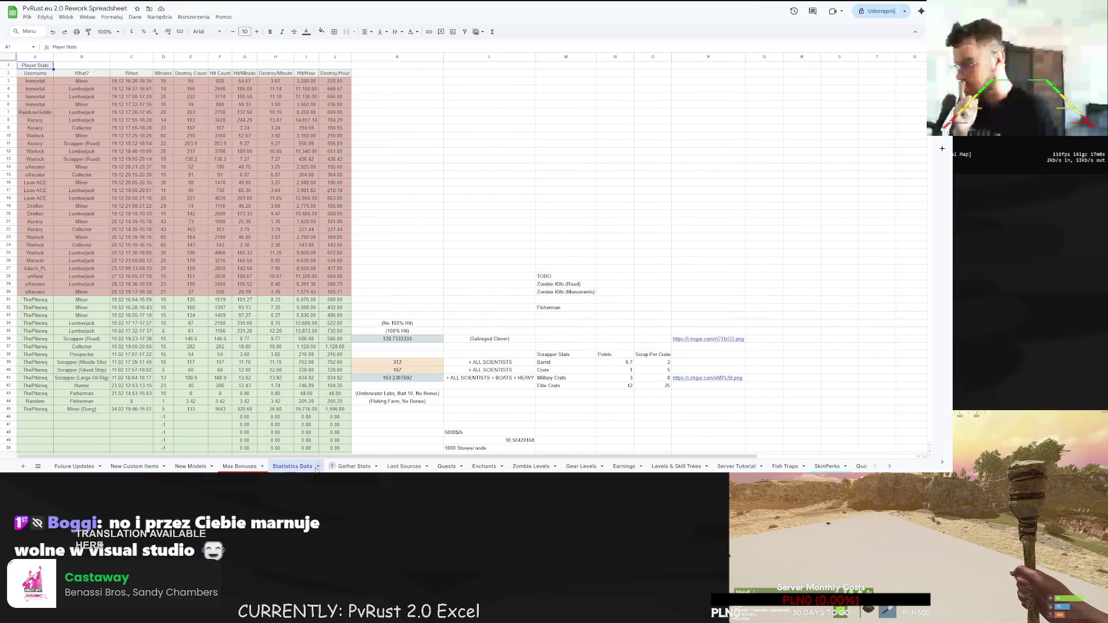
scroll(173, 346, "down", 2)
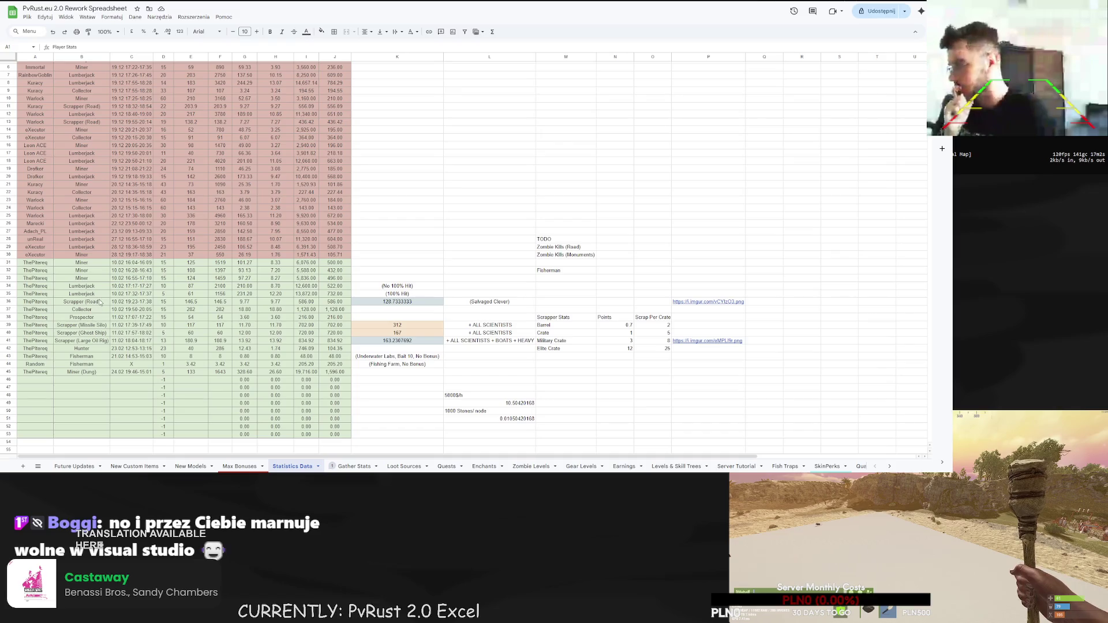
left_click(82, 301)
scroll(242, 196, "up", 2)
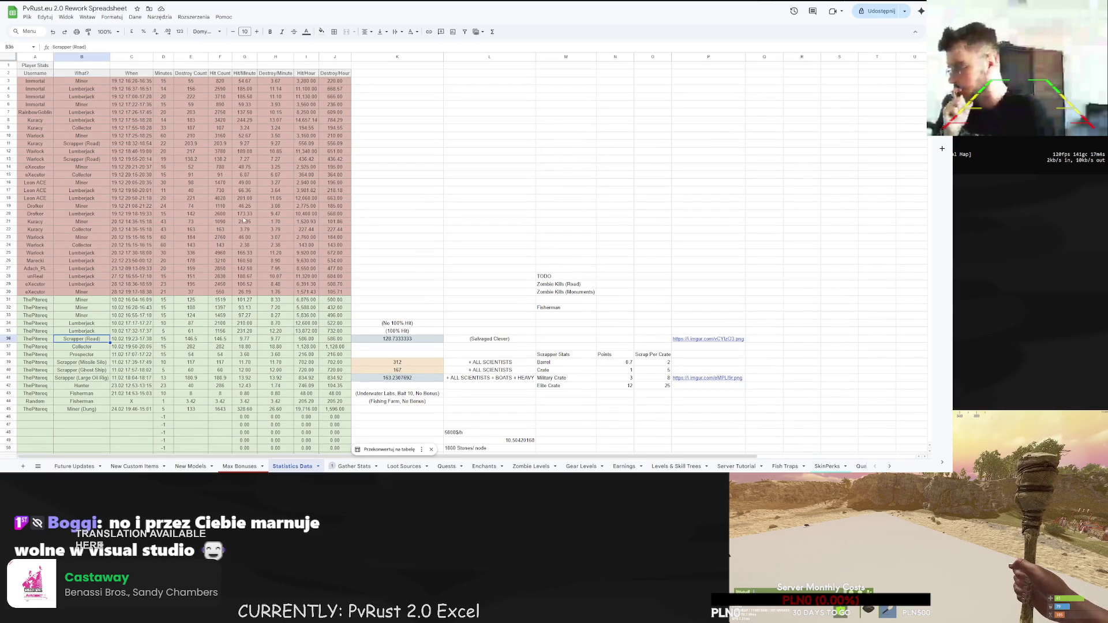
- Check the hit and destroy-per-minute formulas in F36, G36, H32 and H36
left_click(252, 339)
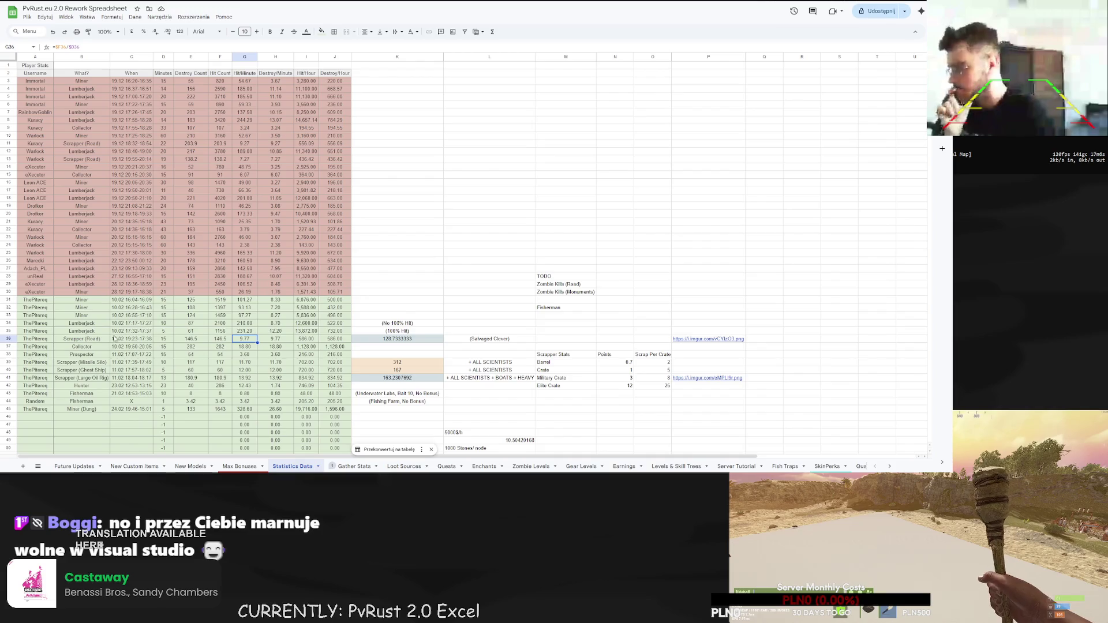
left_click(218, 340)
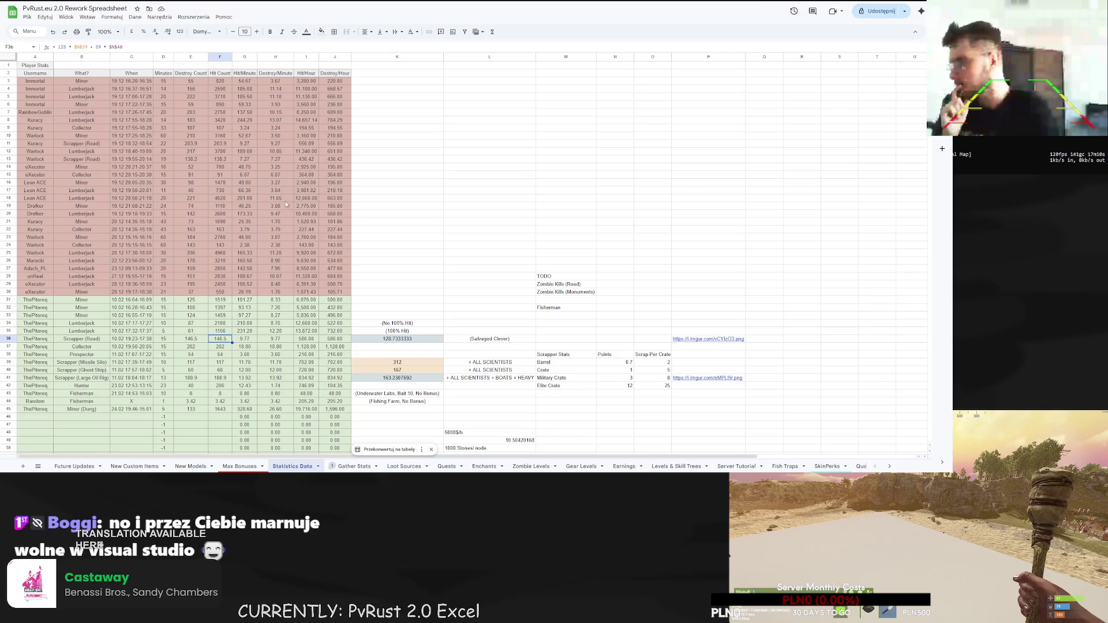
left_click(281, 339)
key("Up")
key("Up")
key("Up")
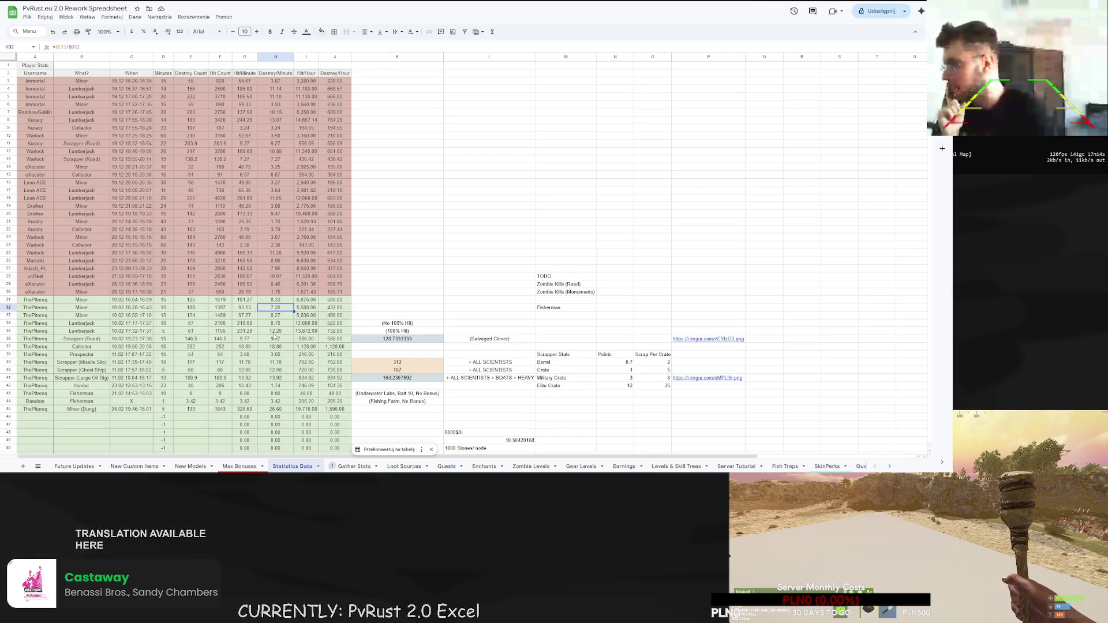
left_click(276, 340)
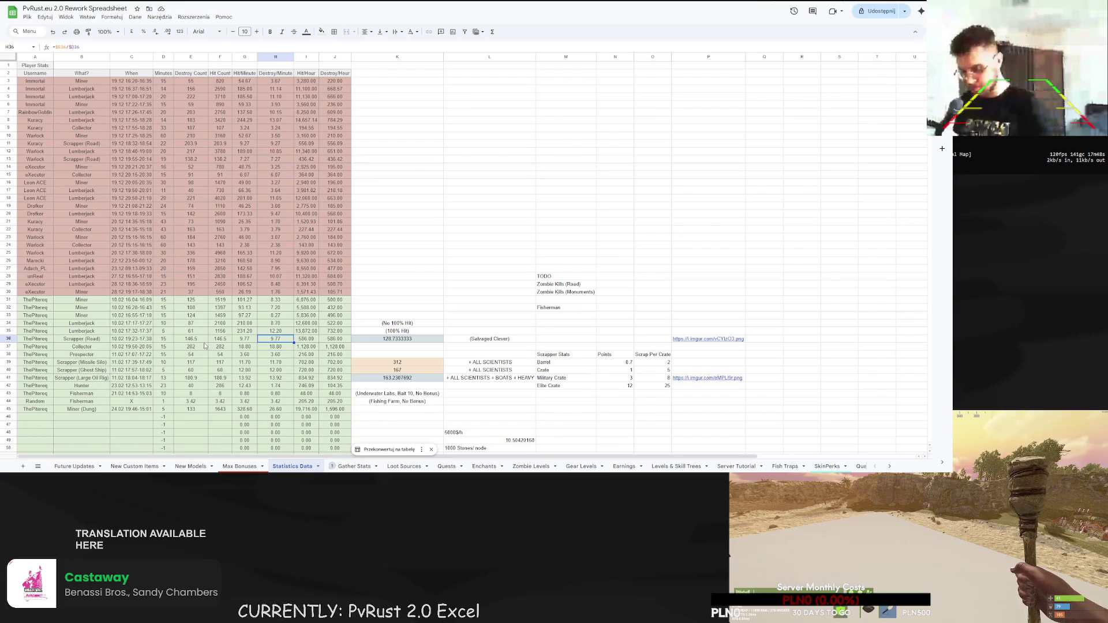
left_click(239, 467)
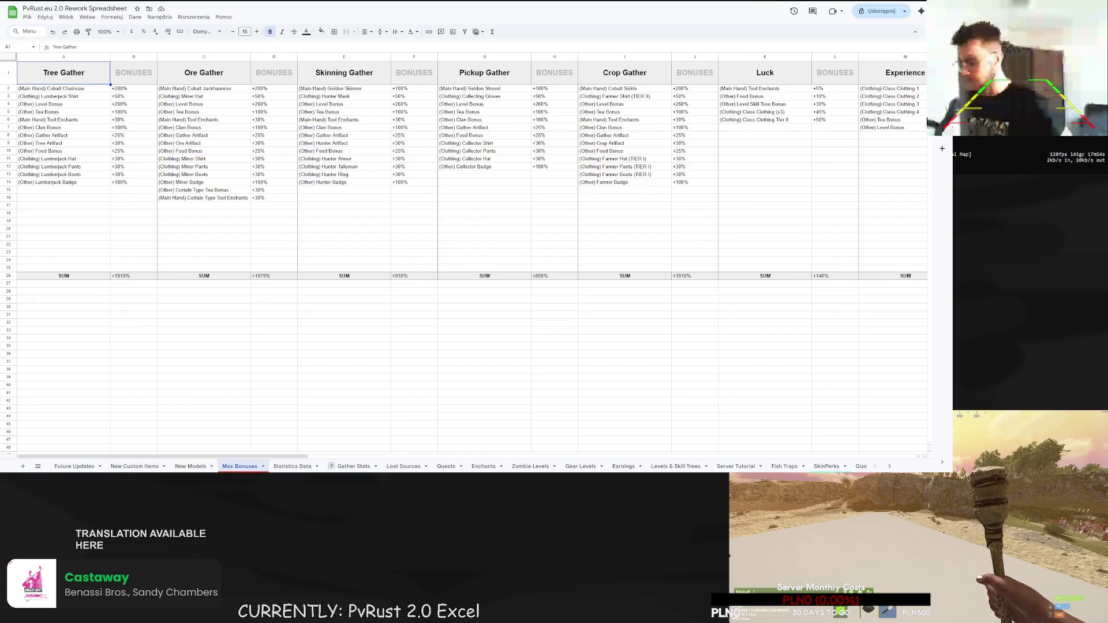
left_click(189, 466)
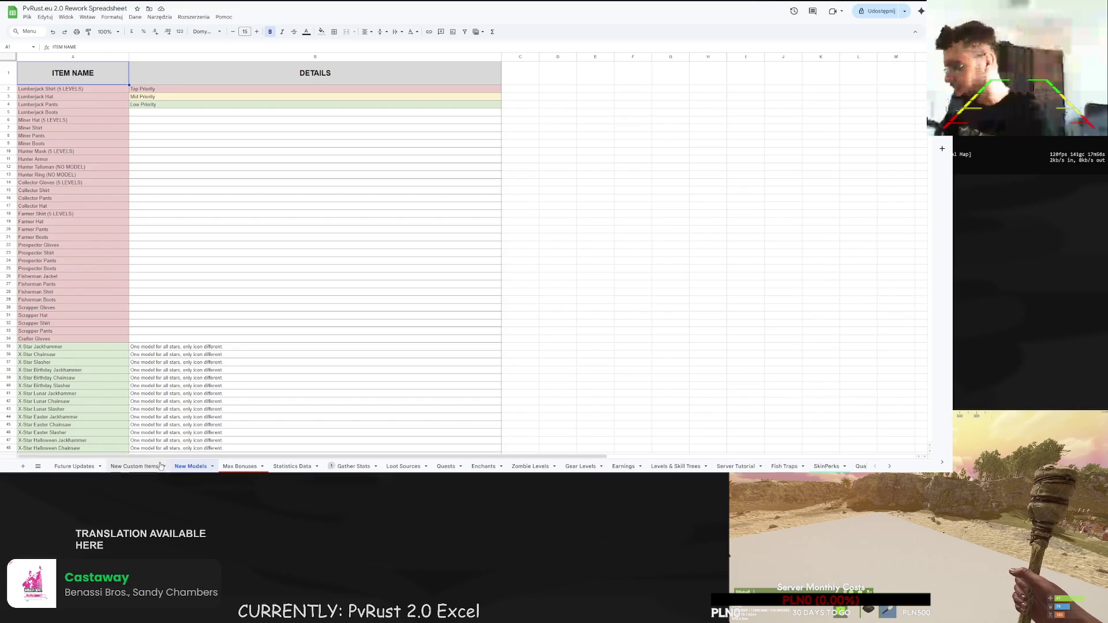
- Browse the Gather Stats, New Custom Items, New Models and Max Bonuses sheets, then return to Quests
left_click(353, 466)
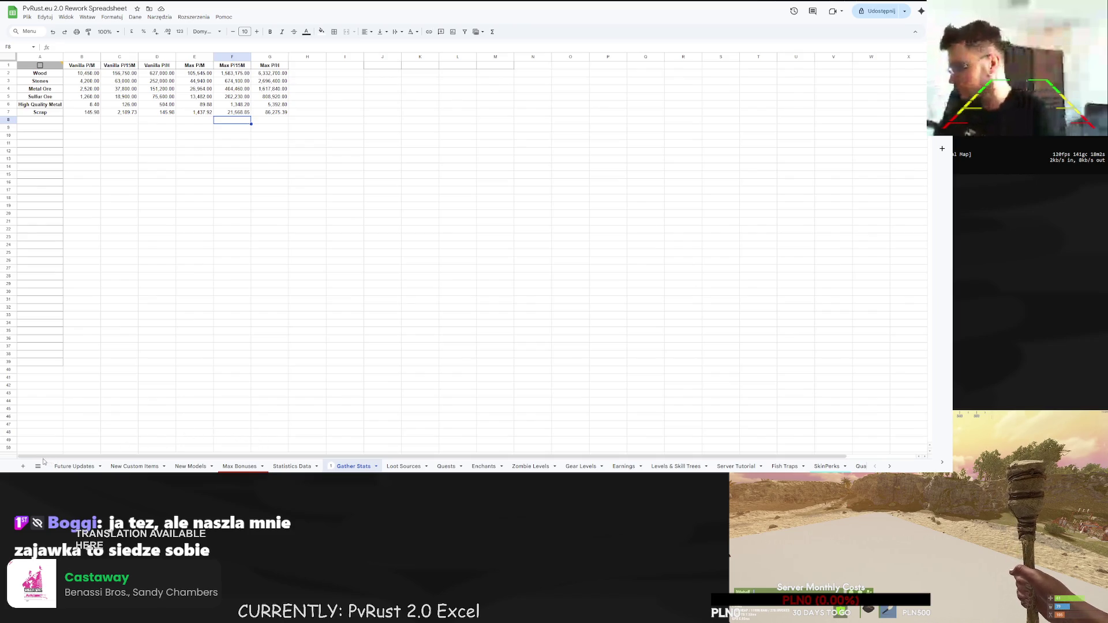
left_click(119, 466)
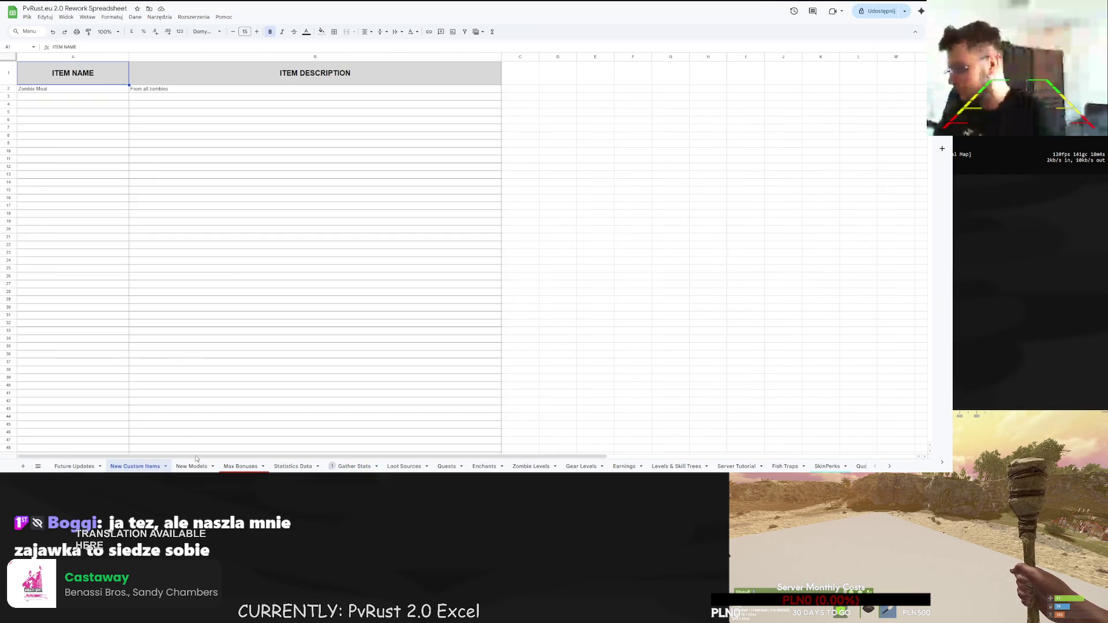
left_click(190, 466)
left_click(231, 466)
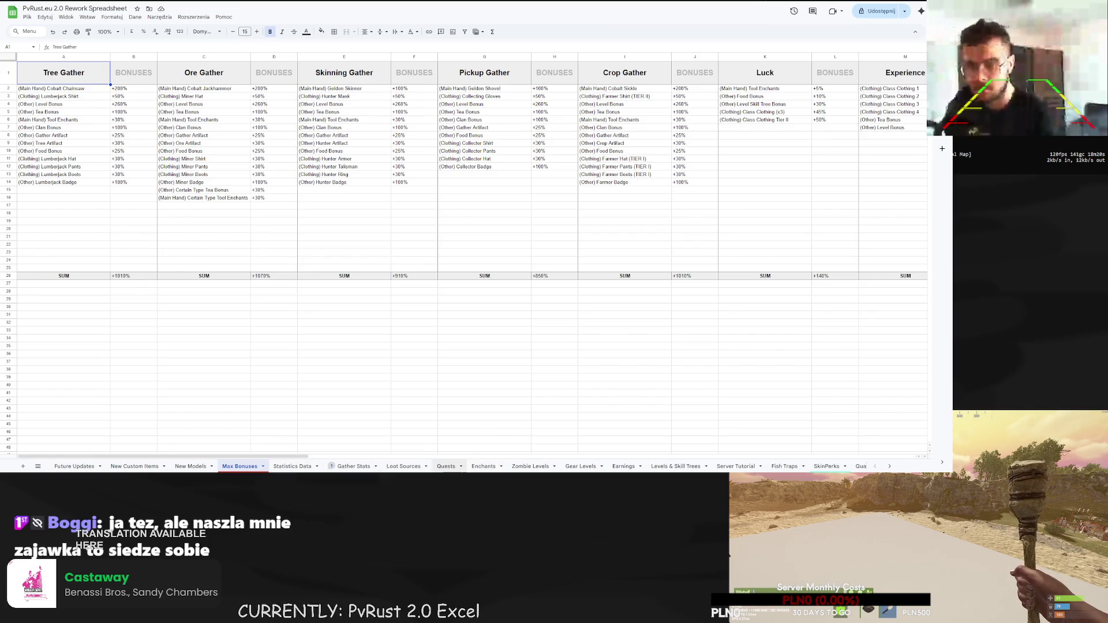
left_click(445, 466)
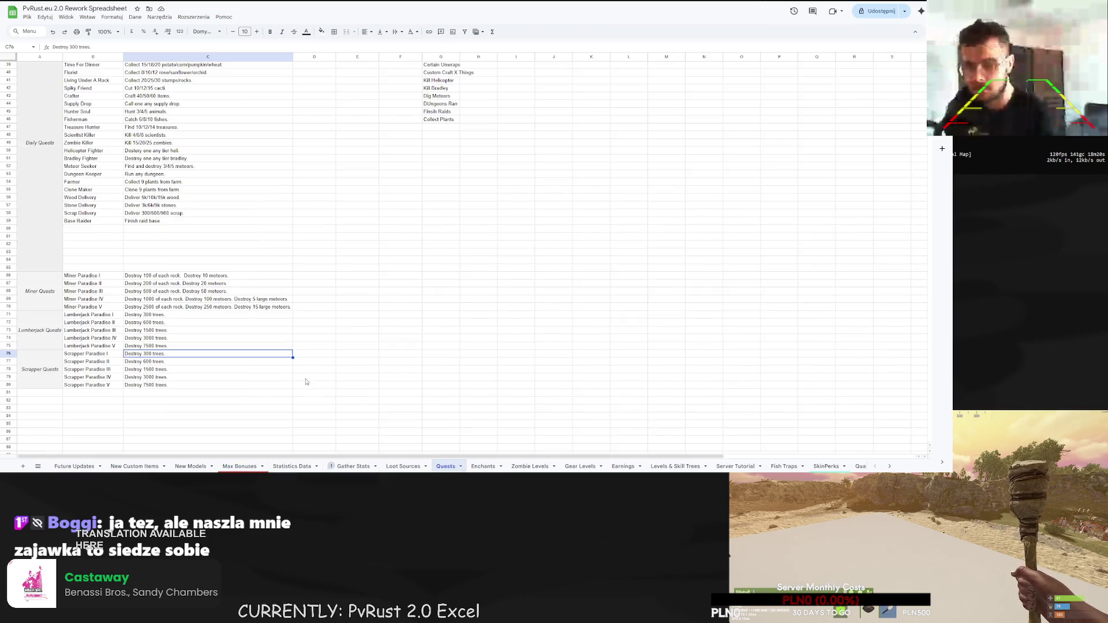
- Rewrite Scrapper Paradise I's target as 100 barrels and 100 any crates
double_click(147, 354)
double_click(147, 354)
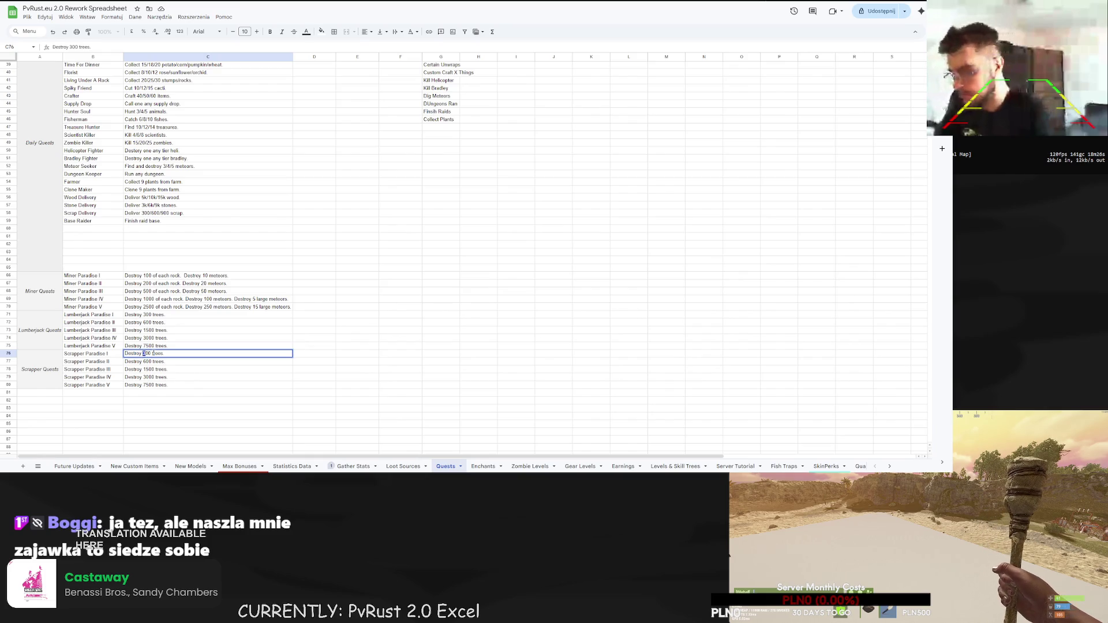
left_click(163, 354, "shift")
type("100 barrels.")
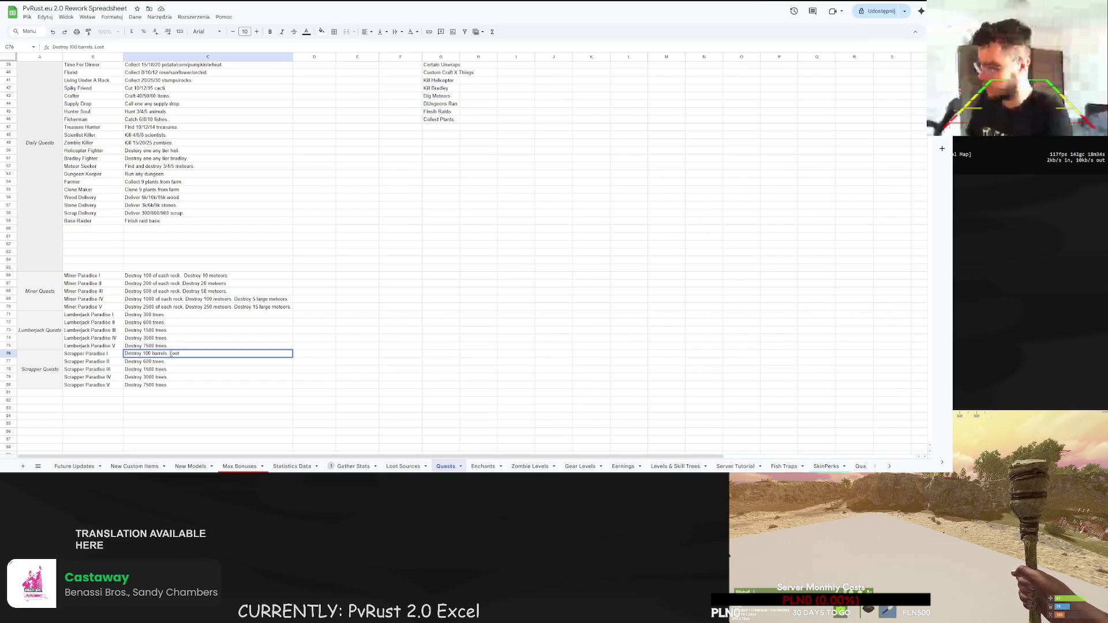
type(" Loot 100 any crates.")
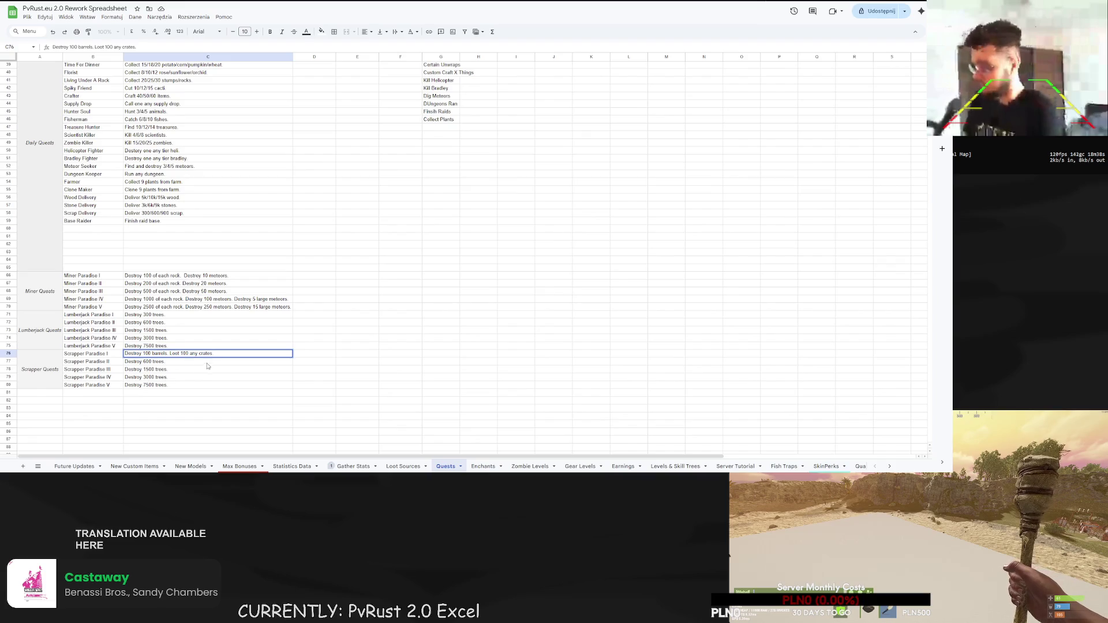
double_click(208, 353)
left_click_drag(208, 353, 126, 358)
key("ctrl+c")
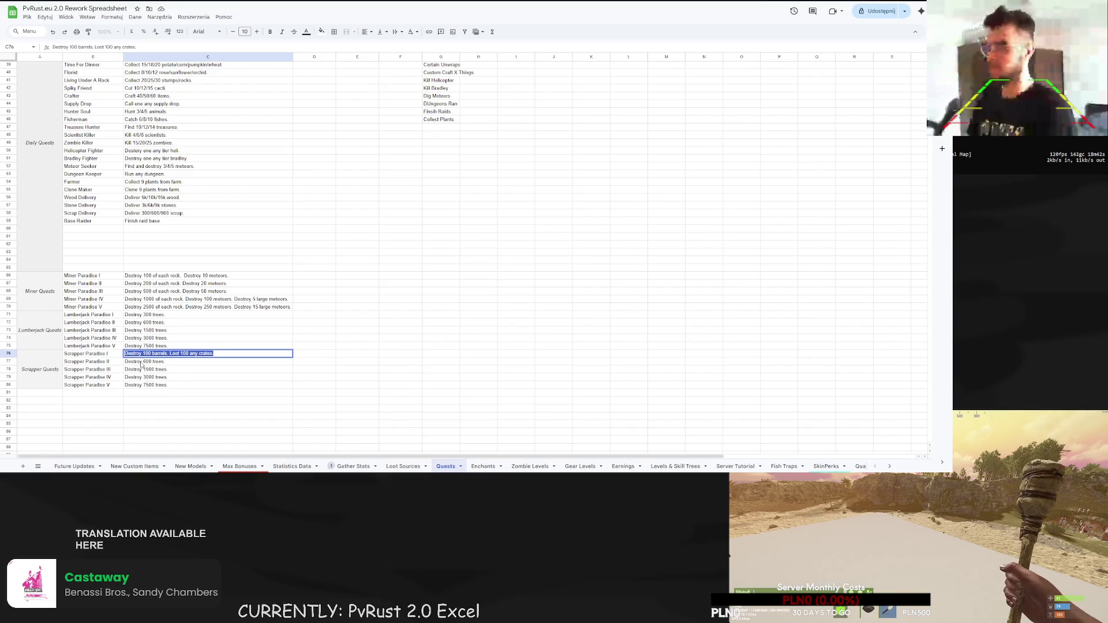
- Paste the barrels text into Scrapper Paradise II and cut Paradise I's crate loot to 50
left_click(175, 362)
triple_click(176, 362)
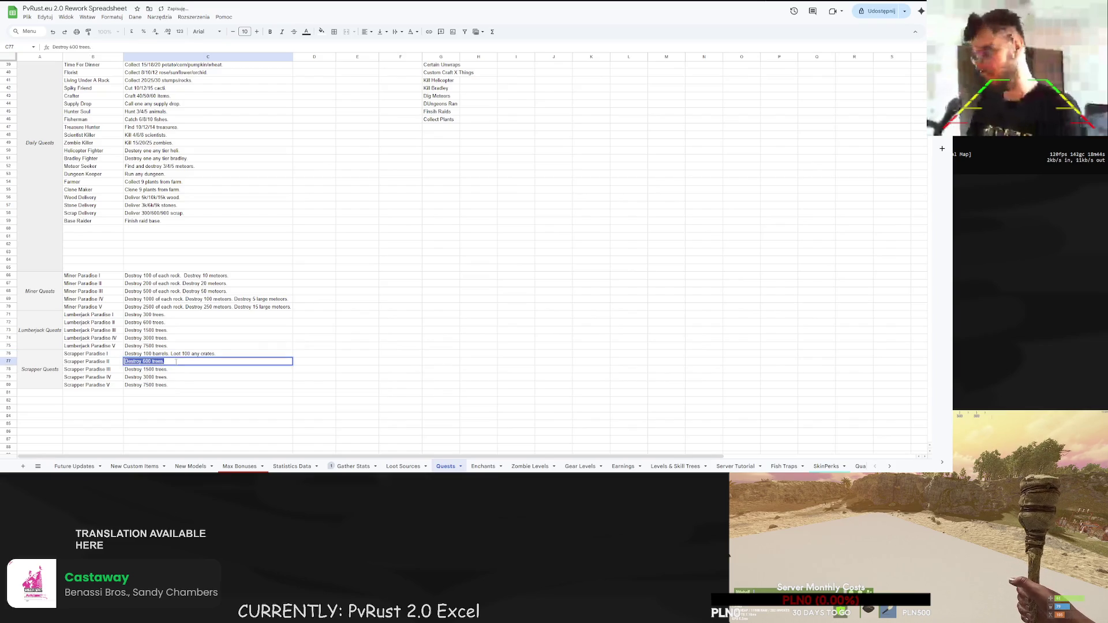
key("ctrl+v")
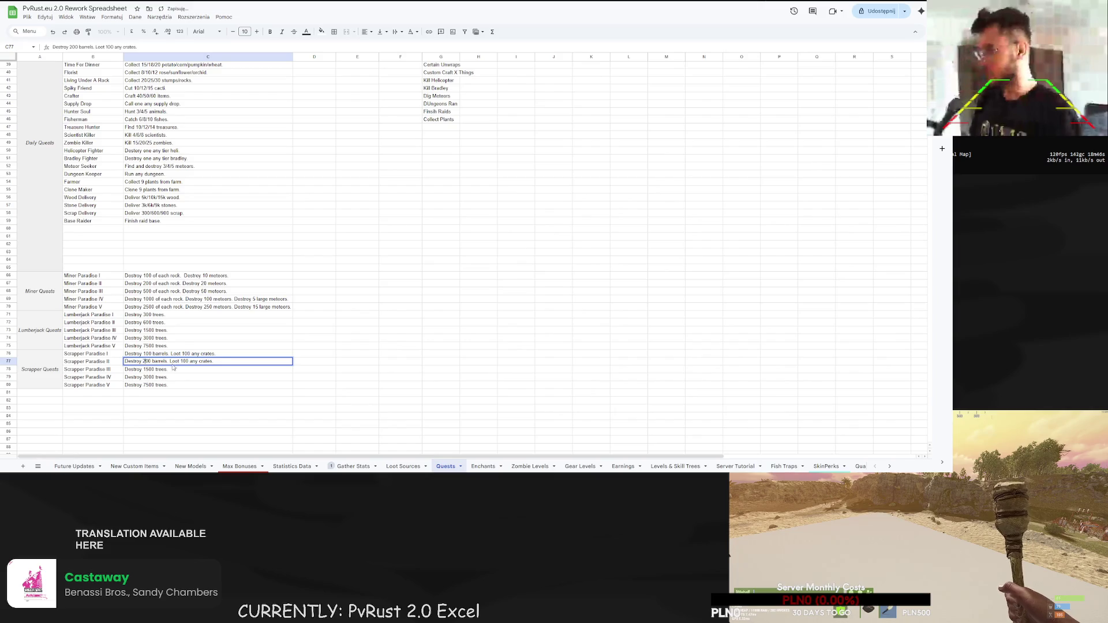
key("BackSpace")
type("2")
double_click(185, 354)
left_click_drag(187, 354, 181, 354)
type("5")
key("Return")
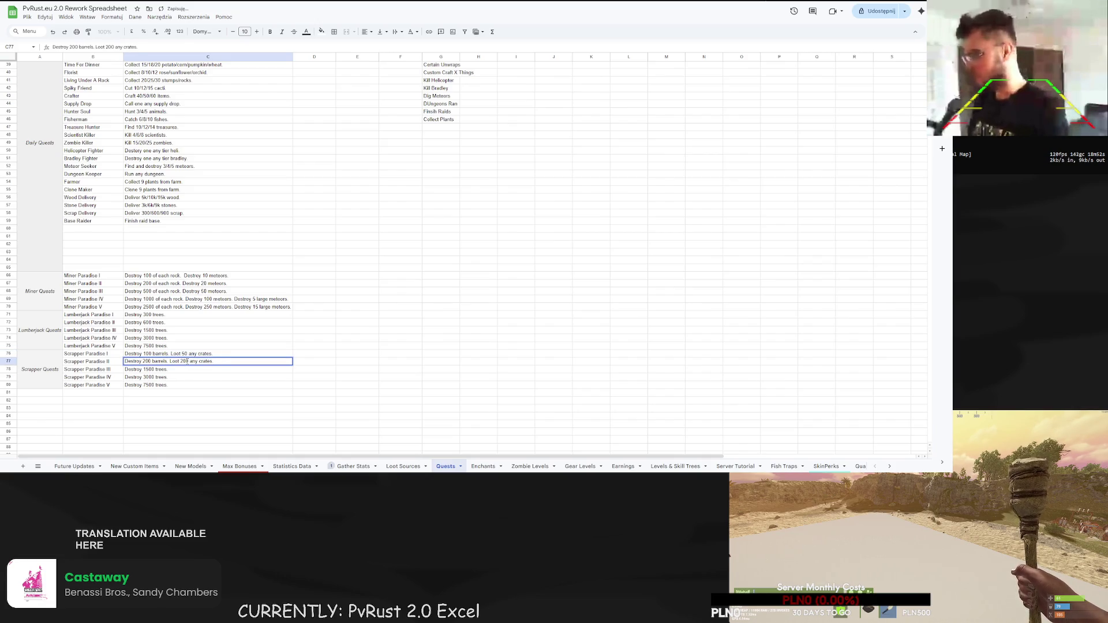
- Set Scrapper Paradise II to 200 barrels with 100 any crates
double_click(183, 362)
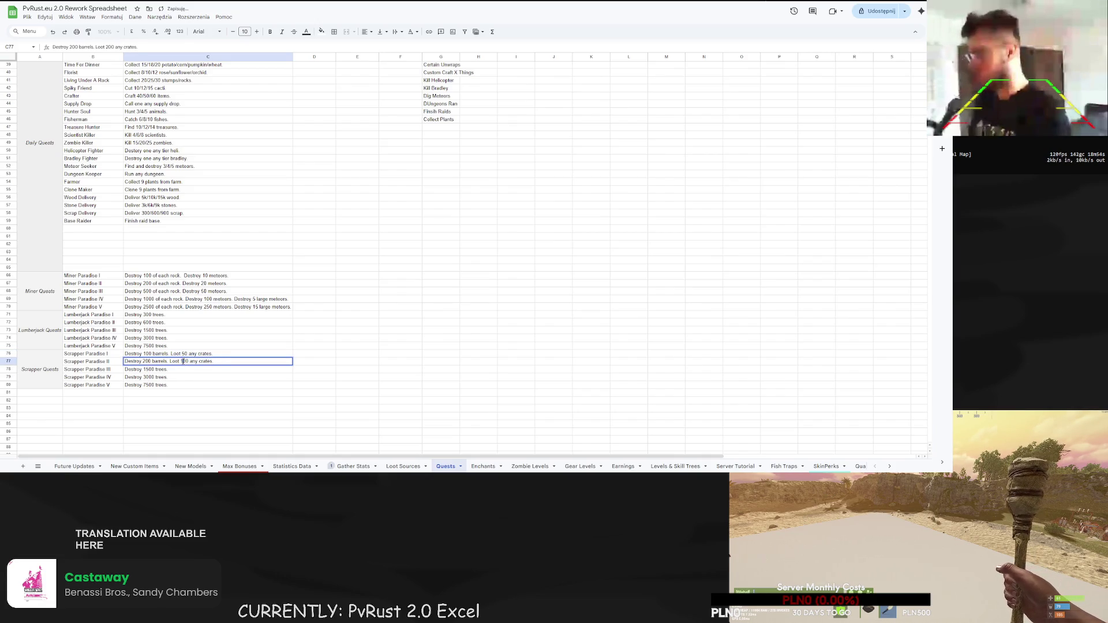
key("Delete")
type("1")
key("Return")
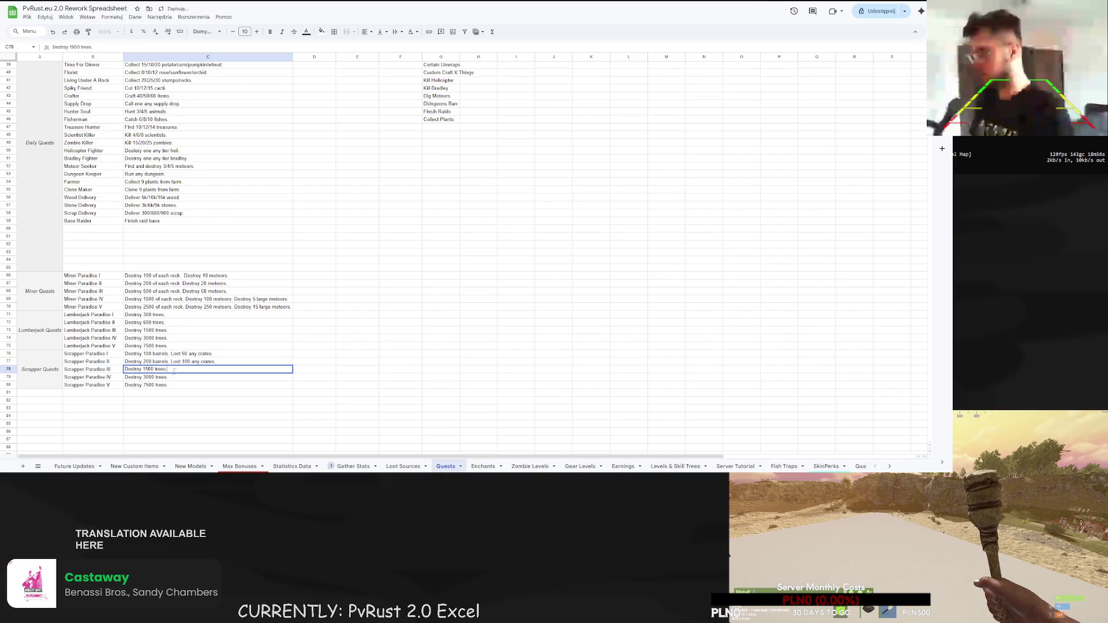
- Make Scrapper Paradise III destroy 500 barrels, loot 250 any crates and 50 military crates
type("Destroy 200 barrels. Loot 100 any crates.")
key("Delete")
type("5")
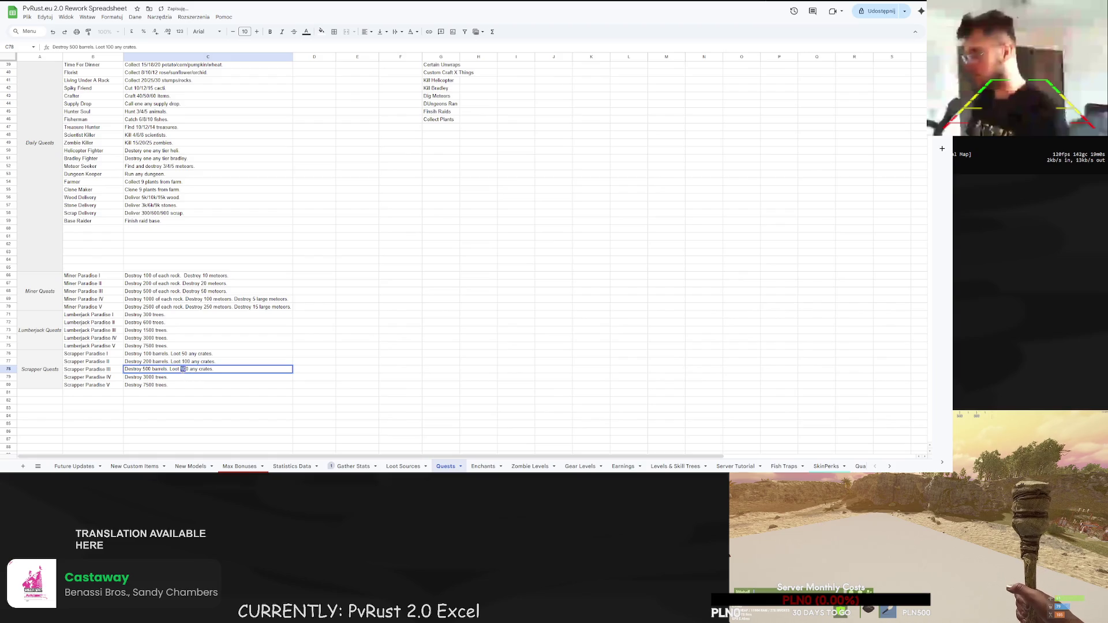
left_click(225, 371)
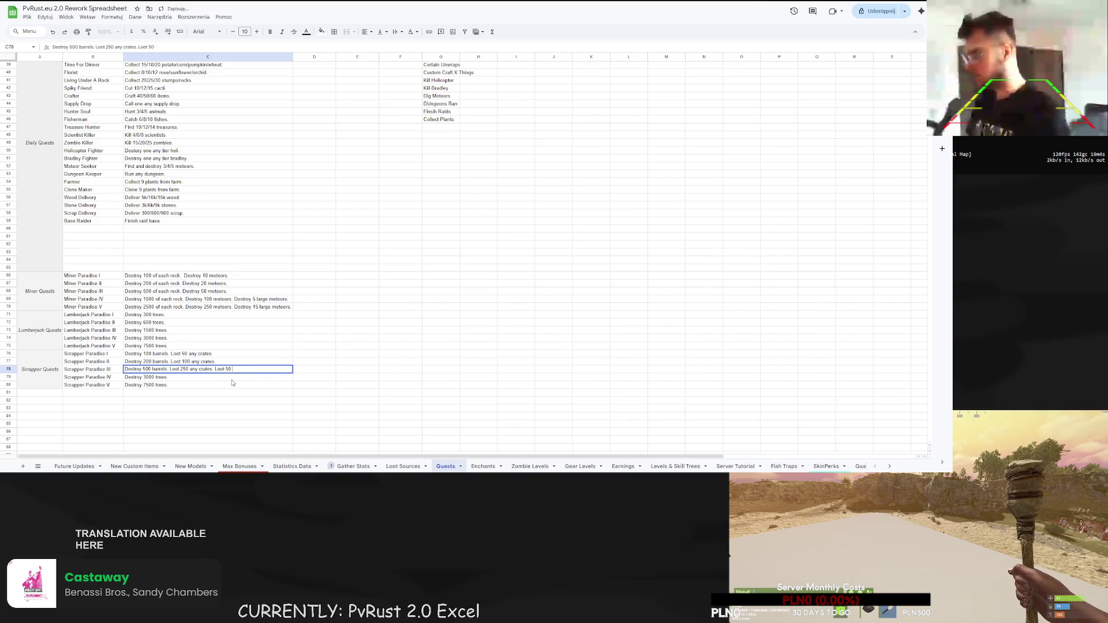
type("crates")
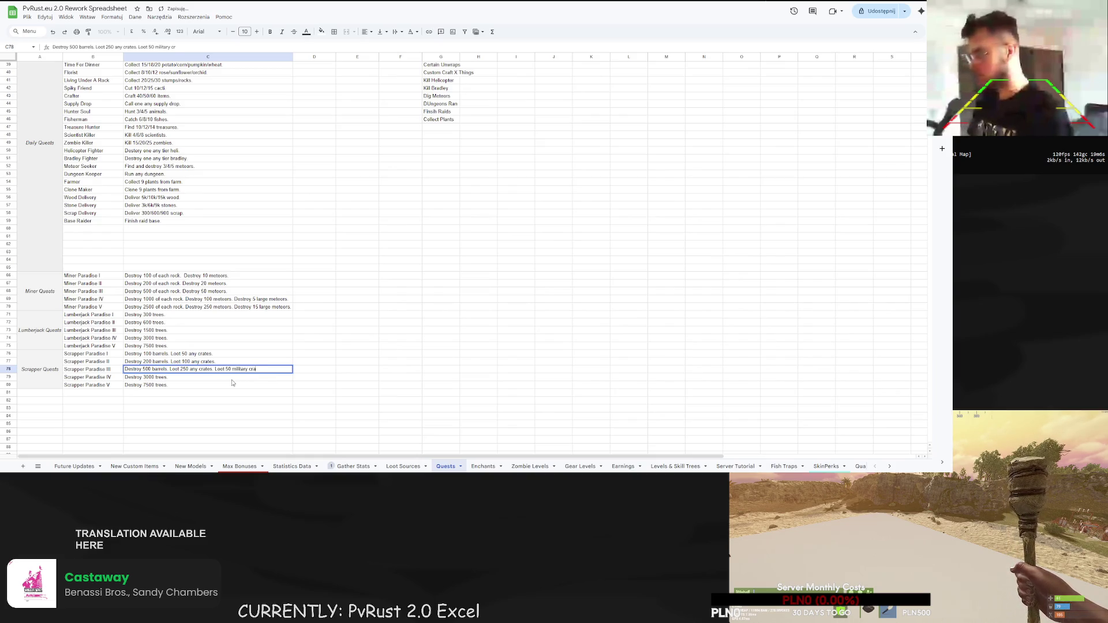
type(".")
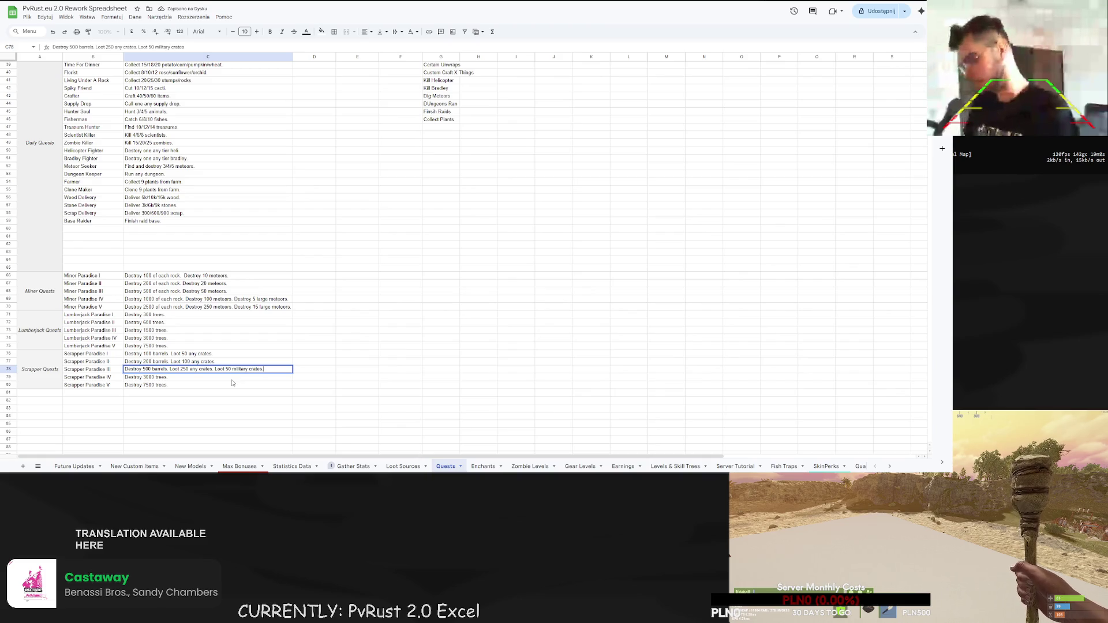
left_click_drag(263, 370, 125, 369)
key("ctrl+c")
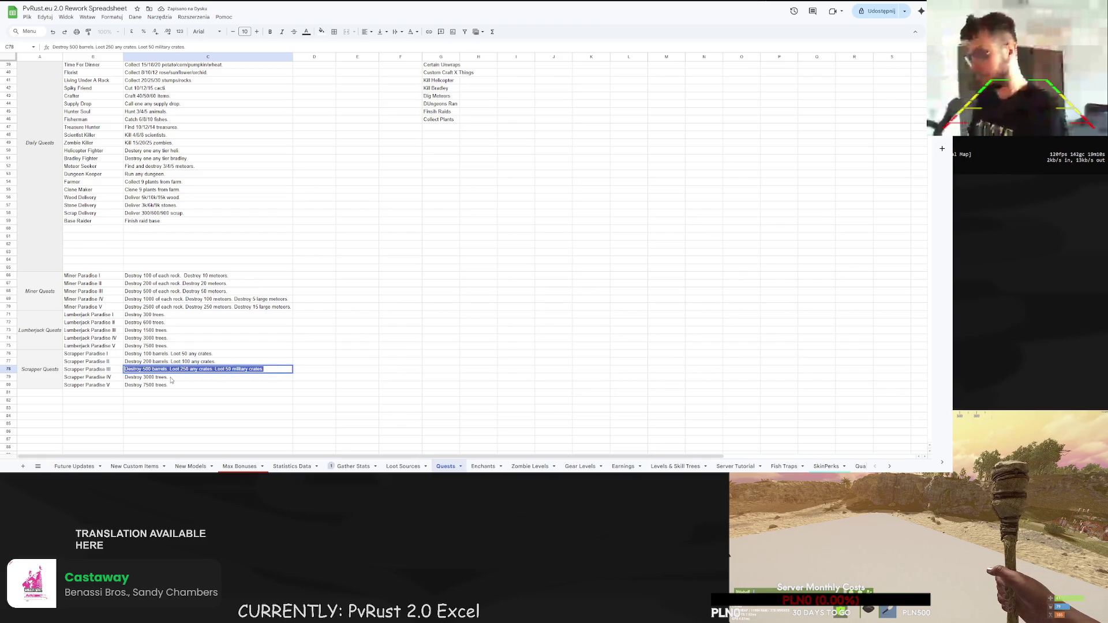
left_click(174, 380)
double_click(175, 379)
- Set Scrapper Paradise IV to 1000 barrels, 500 any, 100 military and 20 elite crates
key("ctrl+a")
key("ctrl+v")
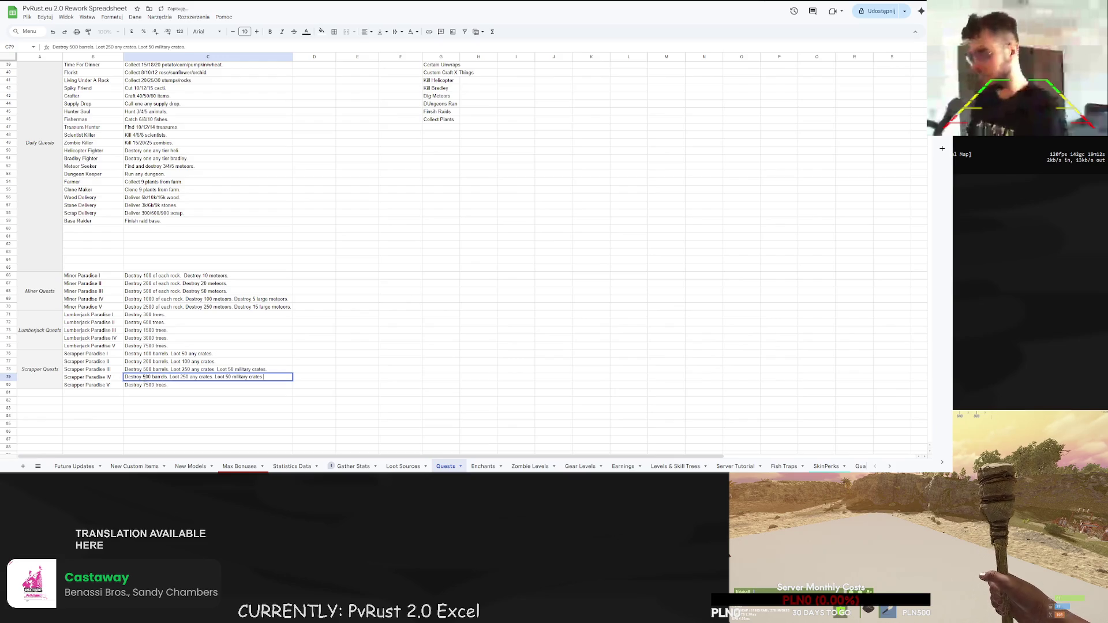
type("10")
left_click_drag(183, 377, 189, 377)
type("50")
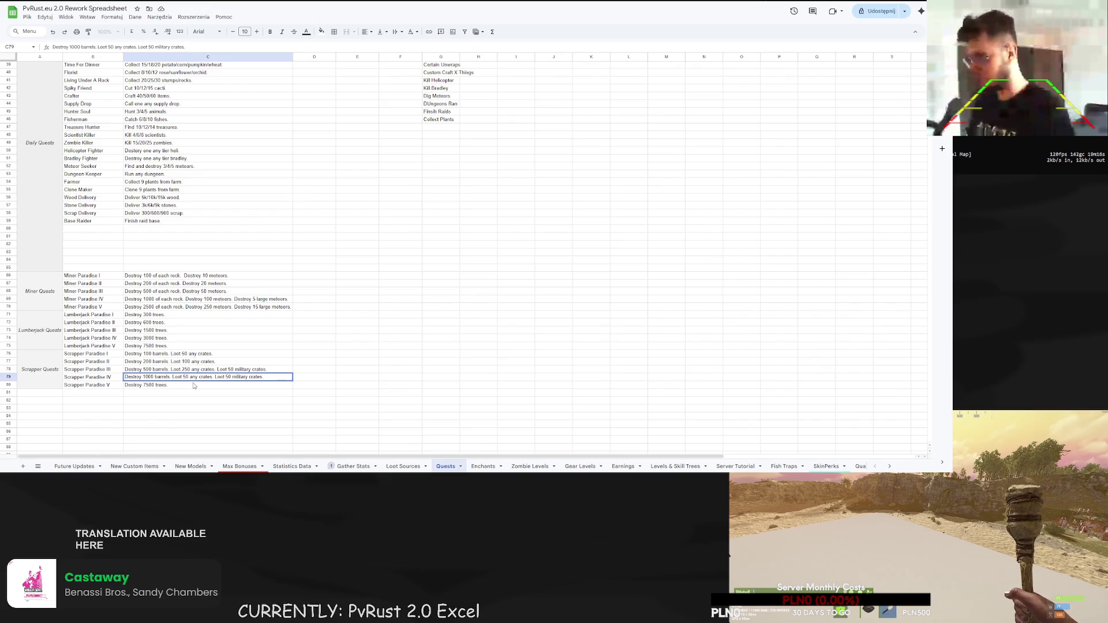
left_click_drag(228, 377, 232, 377)
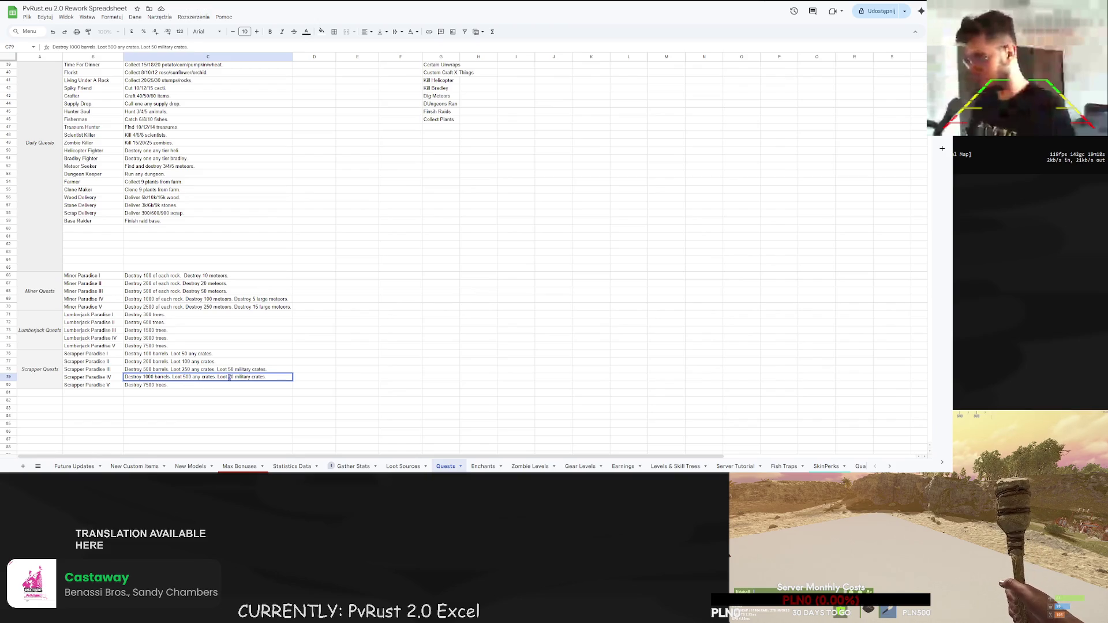
type("10")
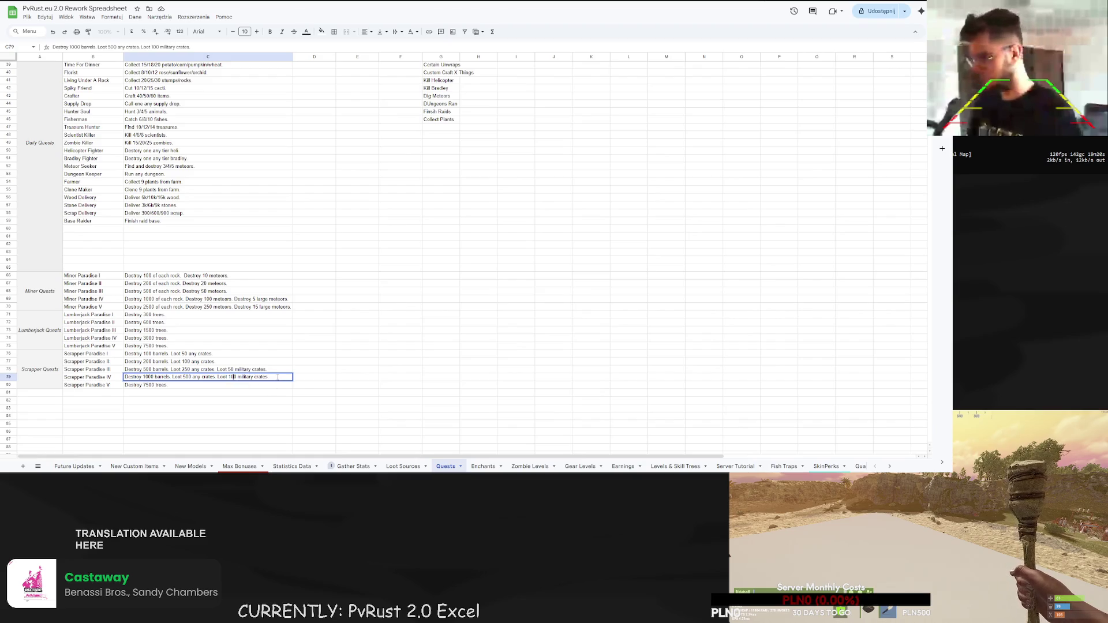
key("End")
type("Lo")
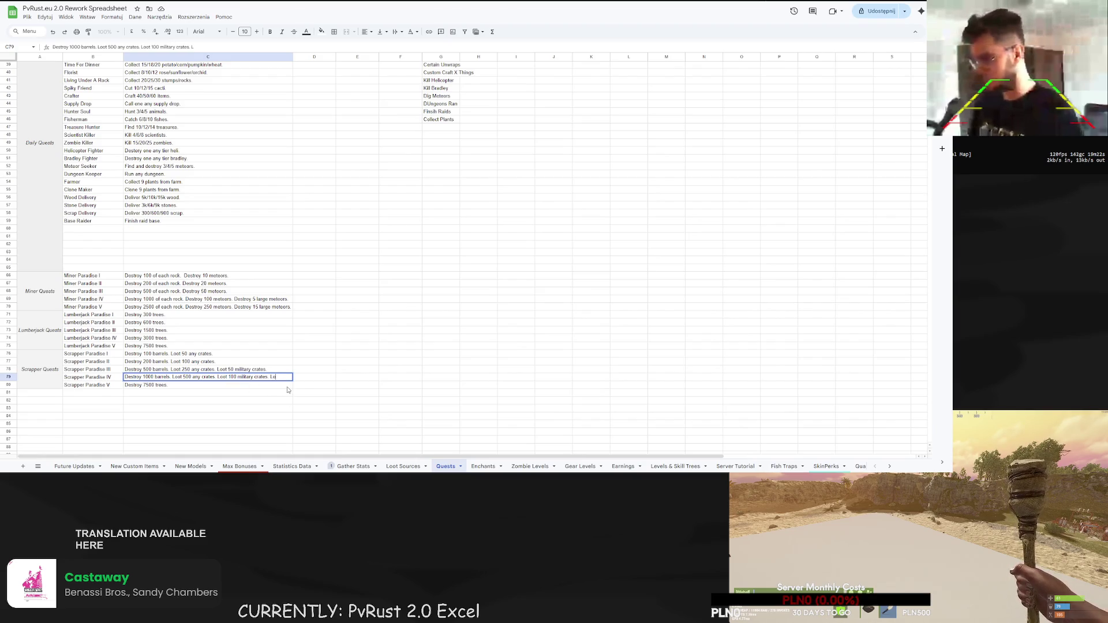
type("ot 20 elite cra")
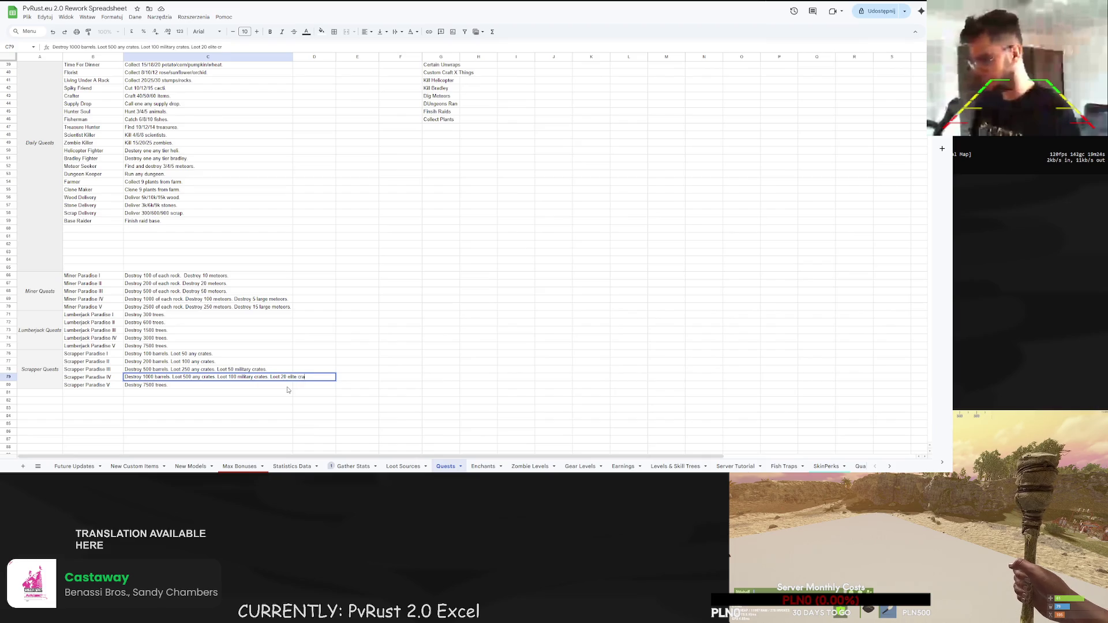
- Copy Paradise IV's text into Scrapper Paradise V and delete its 'Destroy 1000 barrels.' sentence
key("ctrl+a")
key("ctrl+c")
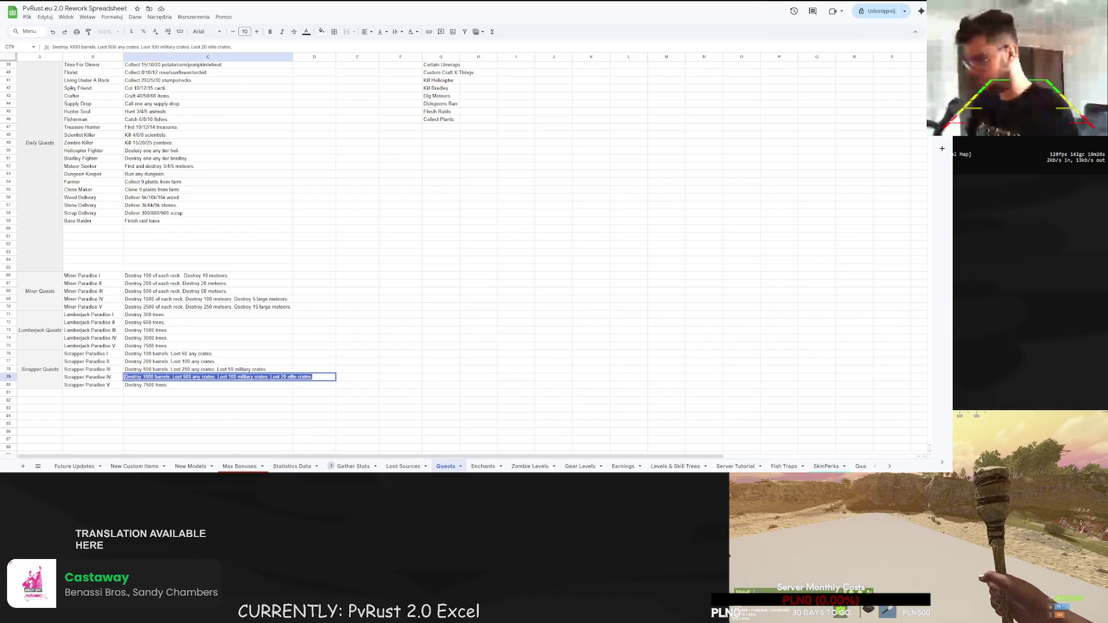
key("Return")
key("Return")
key("shift+Left")
key("shift+Left")
key("shift+Left")
key("ctrl+v")
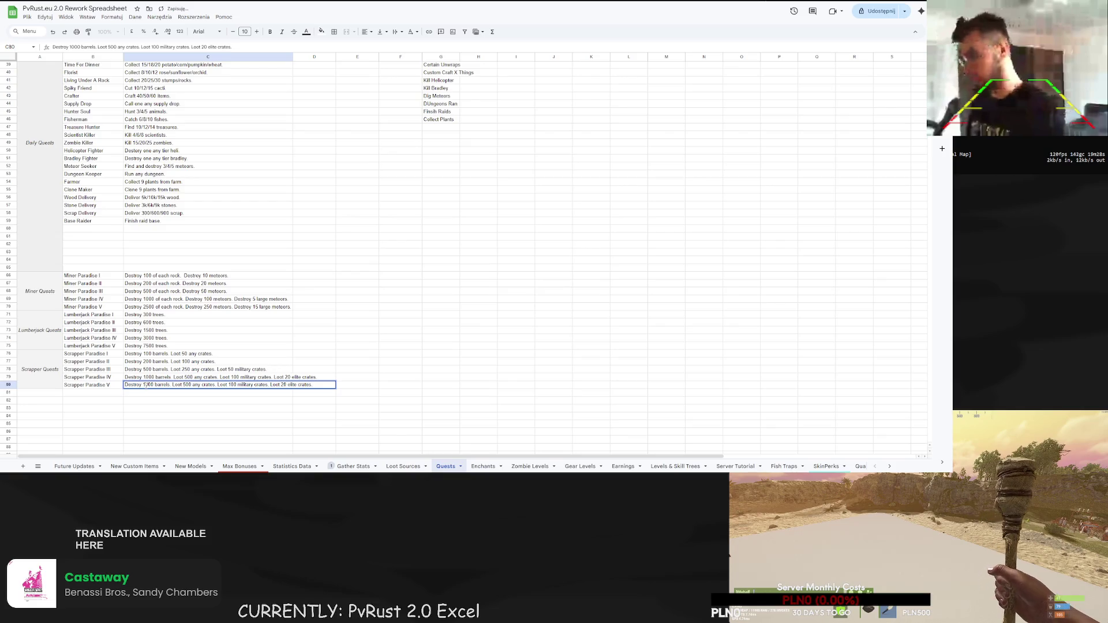
left_click_drag(172, 386, 112, 386)
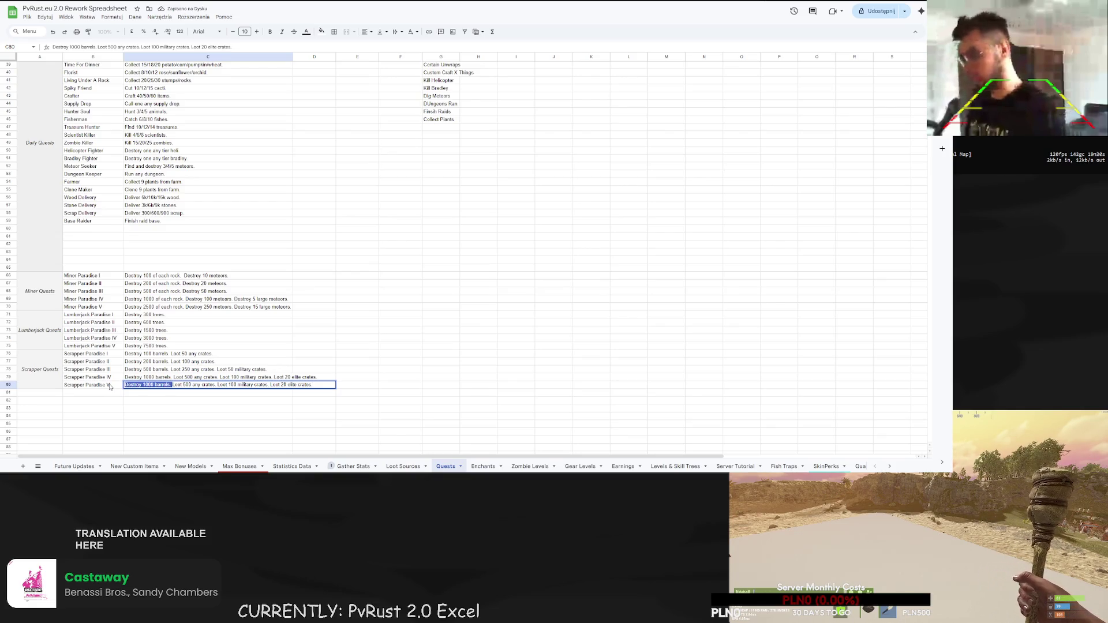
key("BackSpace")
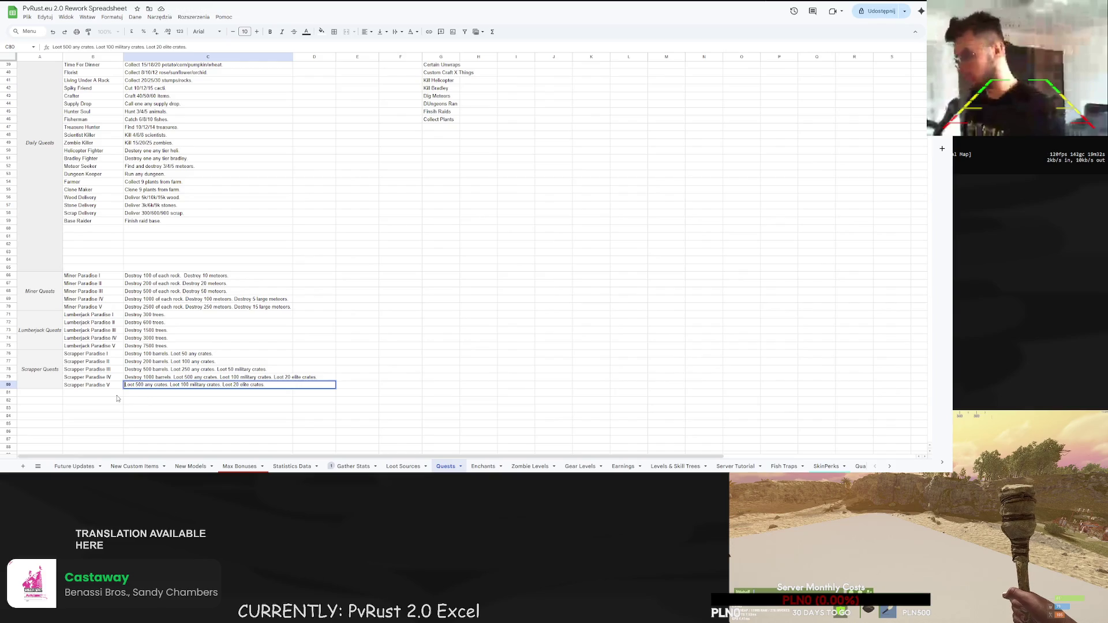
double_click(171, 377)
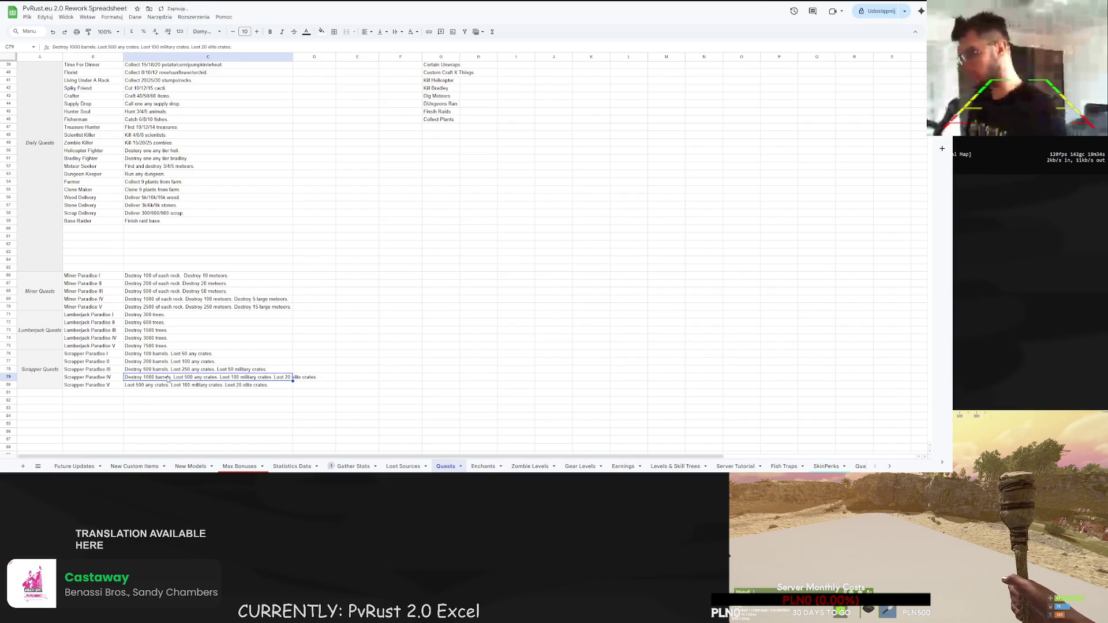
left_click_drag(171, 377, 124, 376)
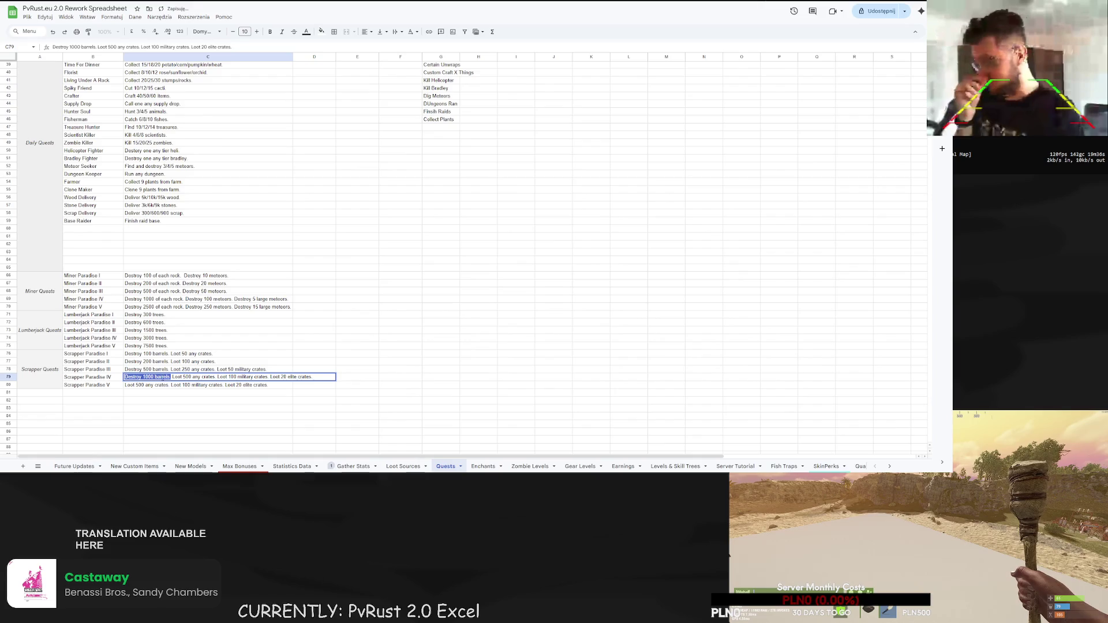
left_click(166, 387)
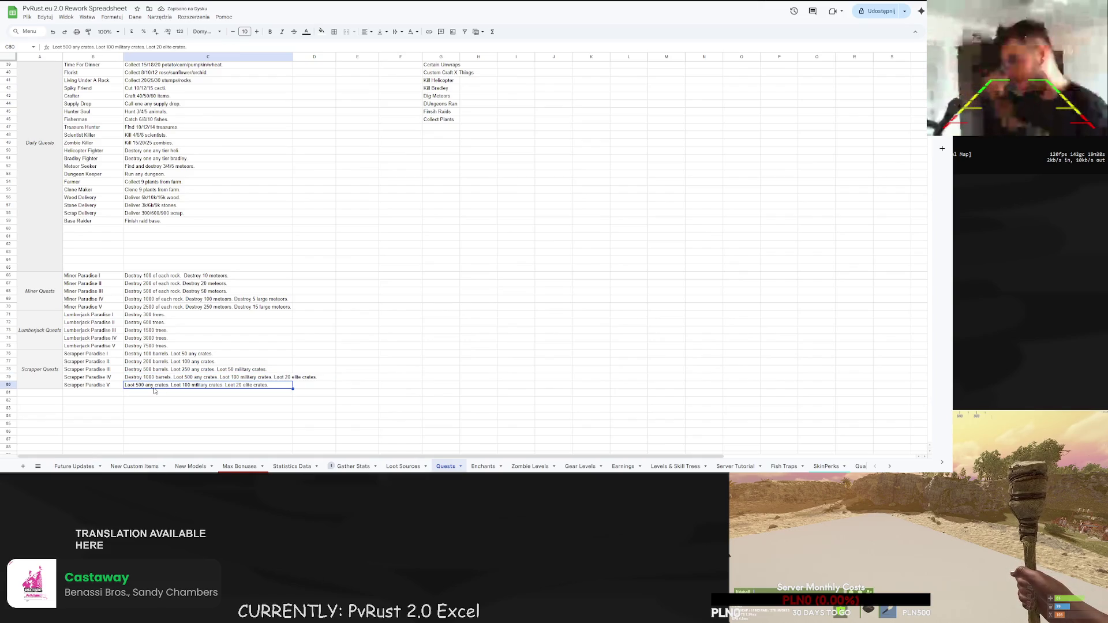
scroll(635, 466, "right", 5)
scroll(635, 466, "right", 4)
- Fill A11 on the PLUGINS TO WRITE sheet light red and enter 'Auto Pickup'
left_click(761, 467)
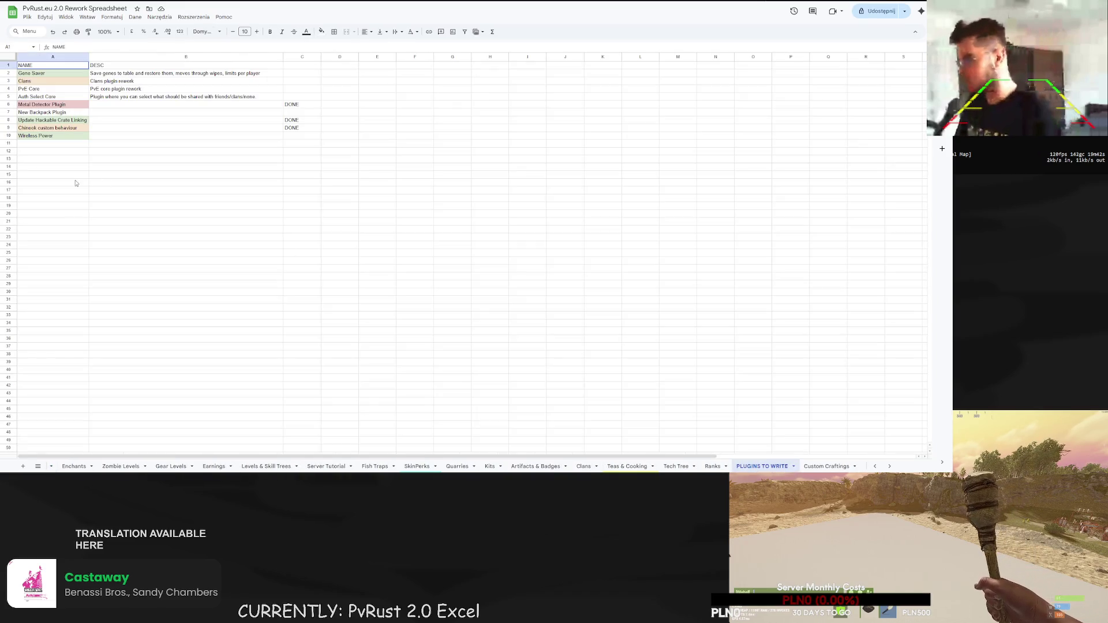
left_click(46, 145)
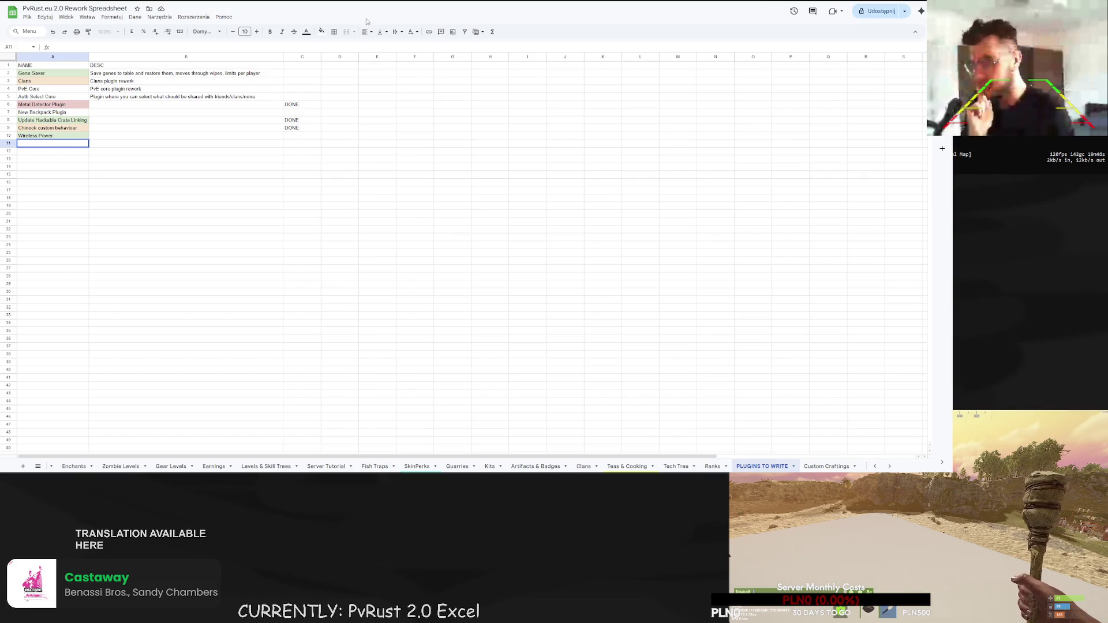
left_click(322, 31)
left_click(336, 79)
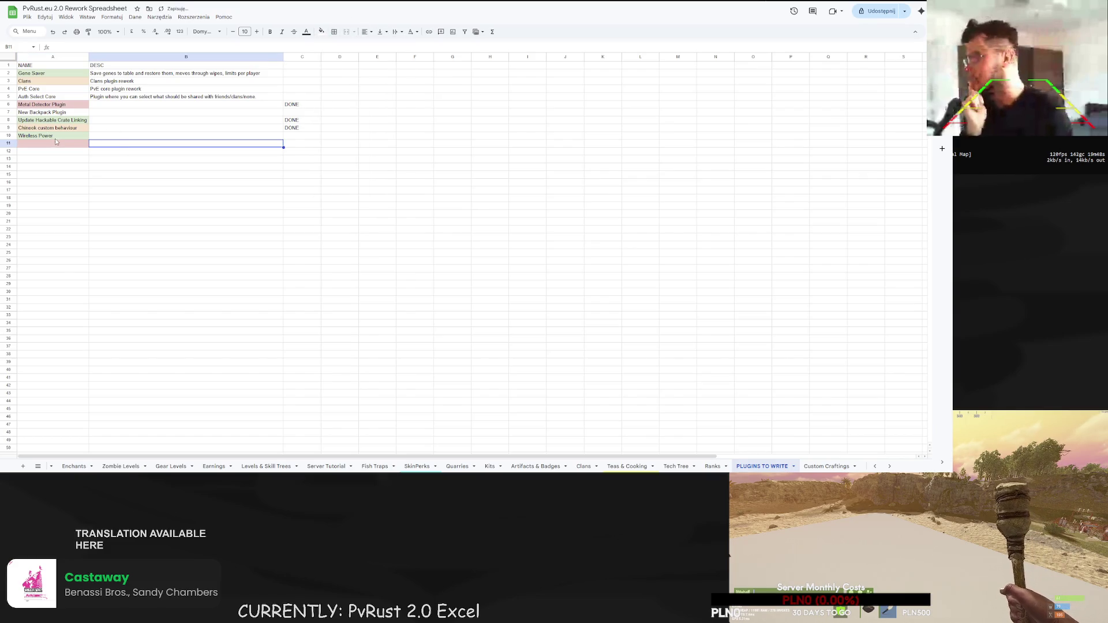
type("Auuto")
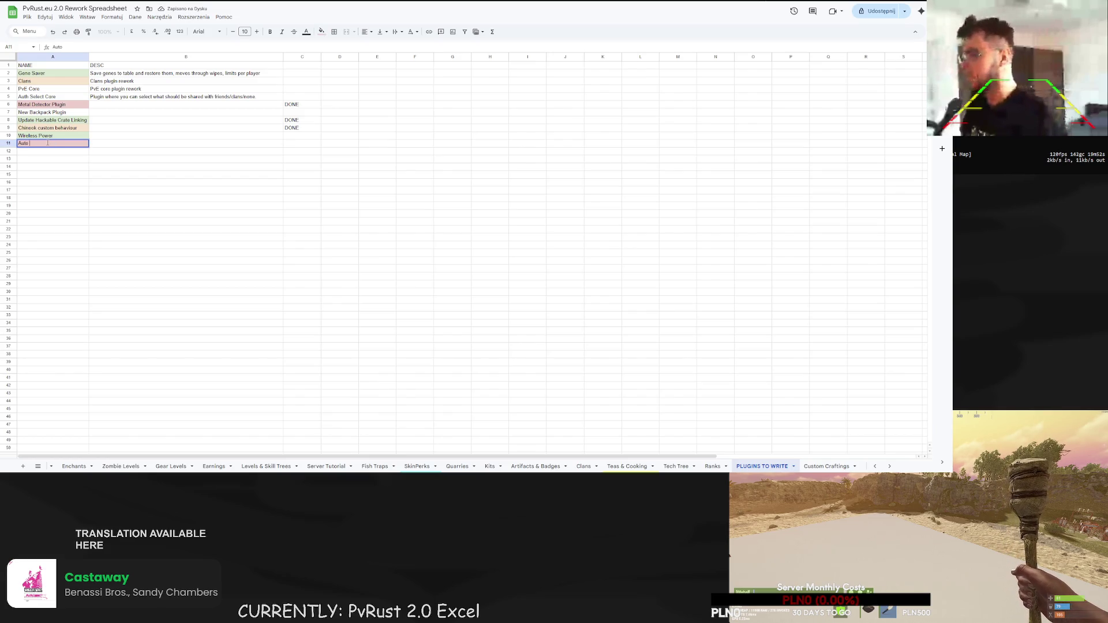
key("BackSpace")
type("Pickup")
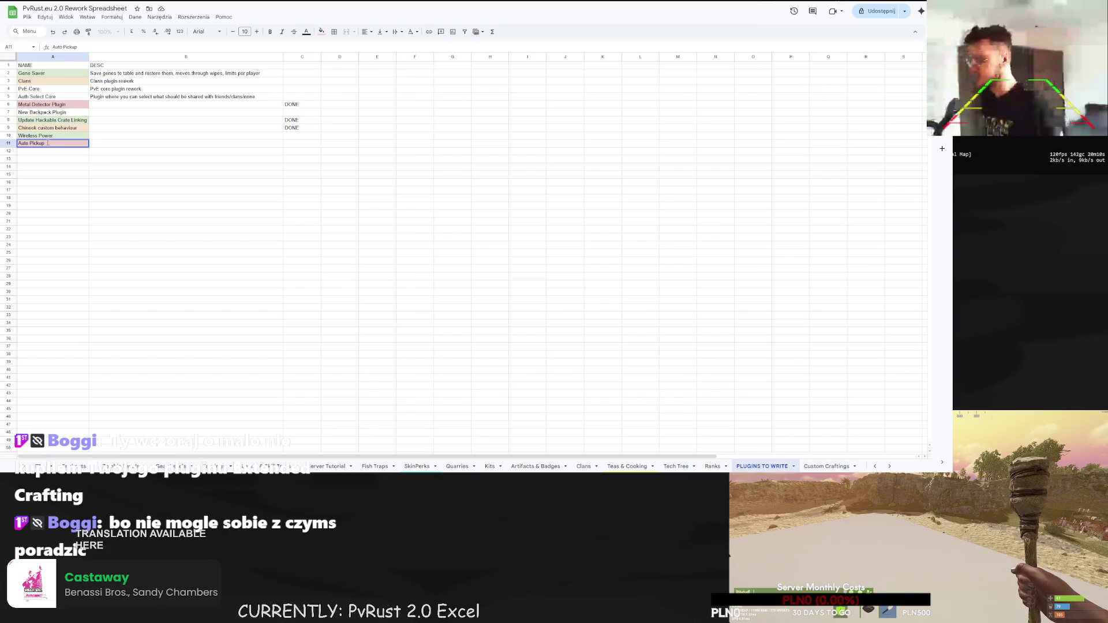
double_click(47, 142)
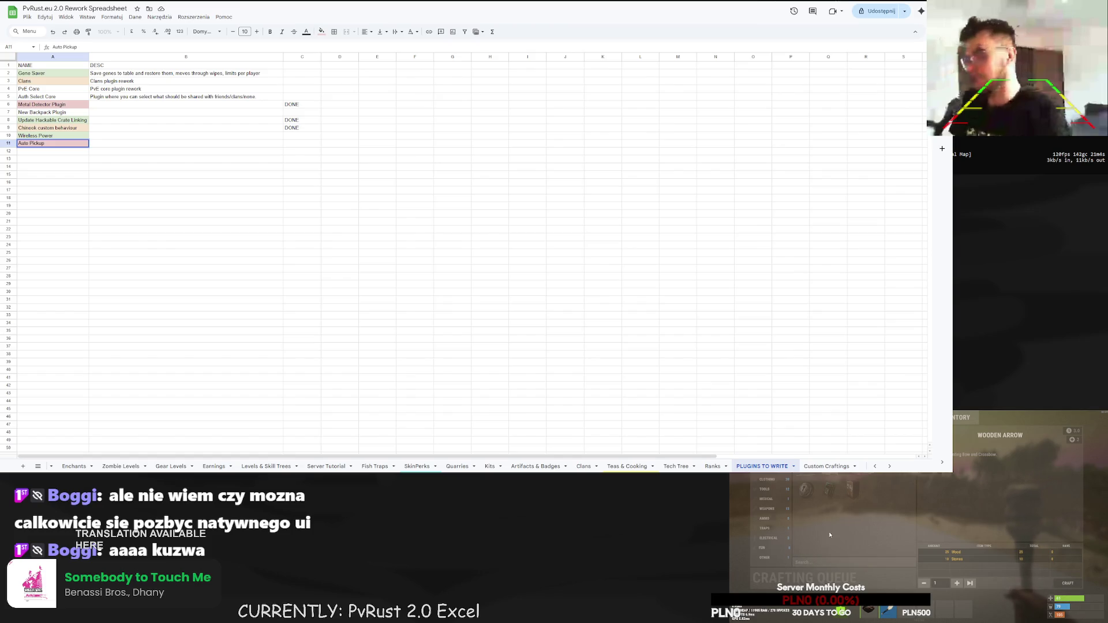
key("Tab")
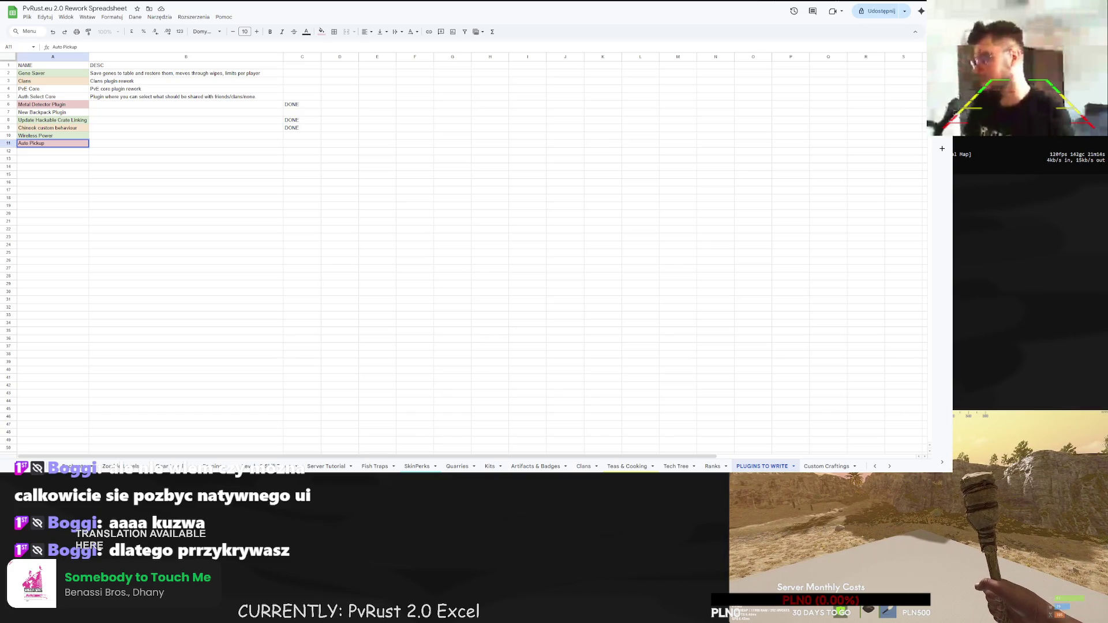
key("Tab")
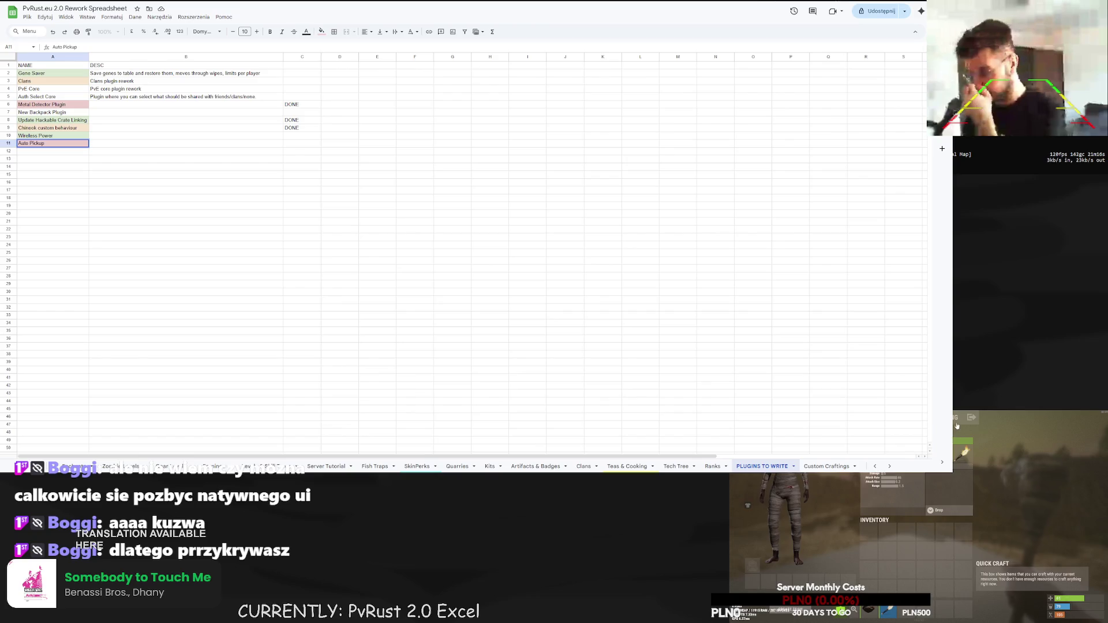
key("q")
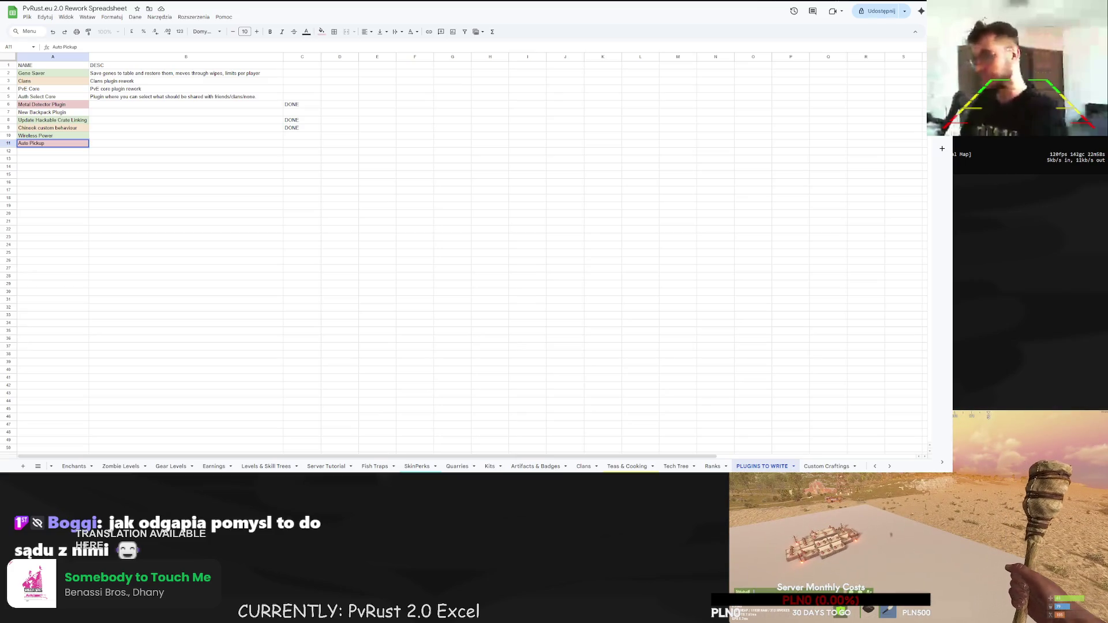
left_click(173, 346)
- Back on Quests, remove the 'Destroy 1000 barrels.' sentence from Scrapper Paradise IV
scroll(151, 462, "up", 5)
left_click(237, 466)
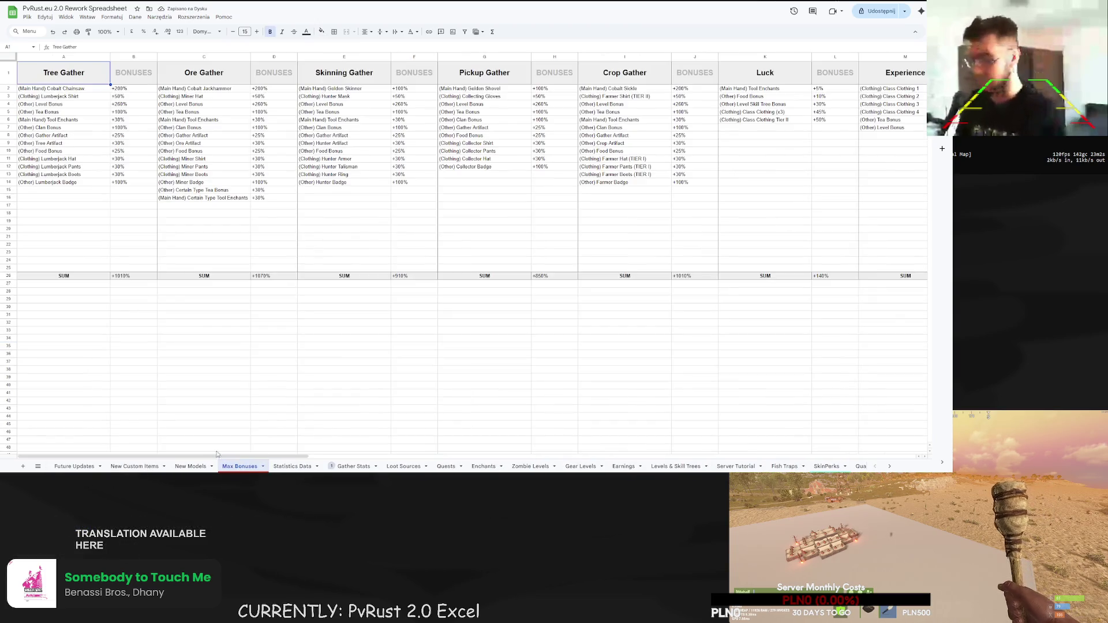
left_click(446, 465)
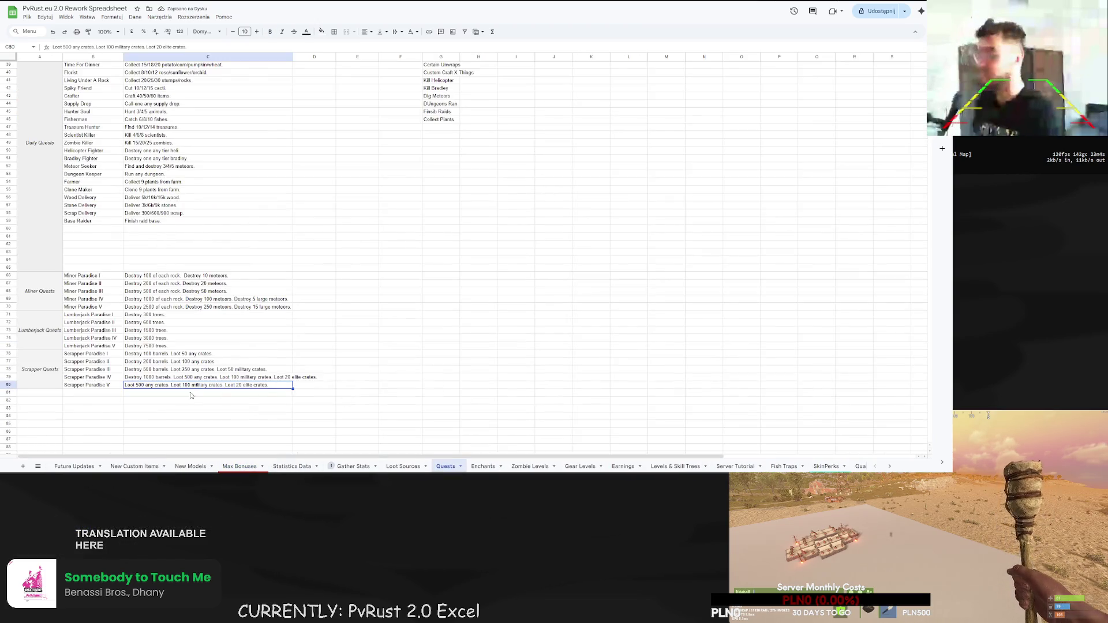
double_click(171, 380)
left_click_drag(173, 376, 100, 377)
key("BackSpace")
key("Return")
left_click(244, 379)
double_click(243, 378)
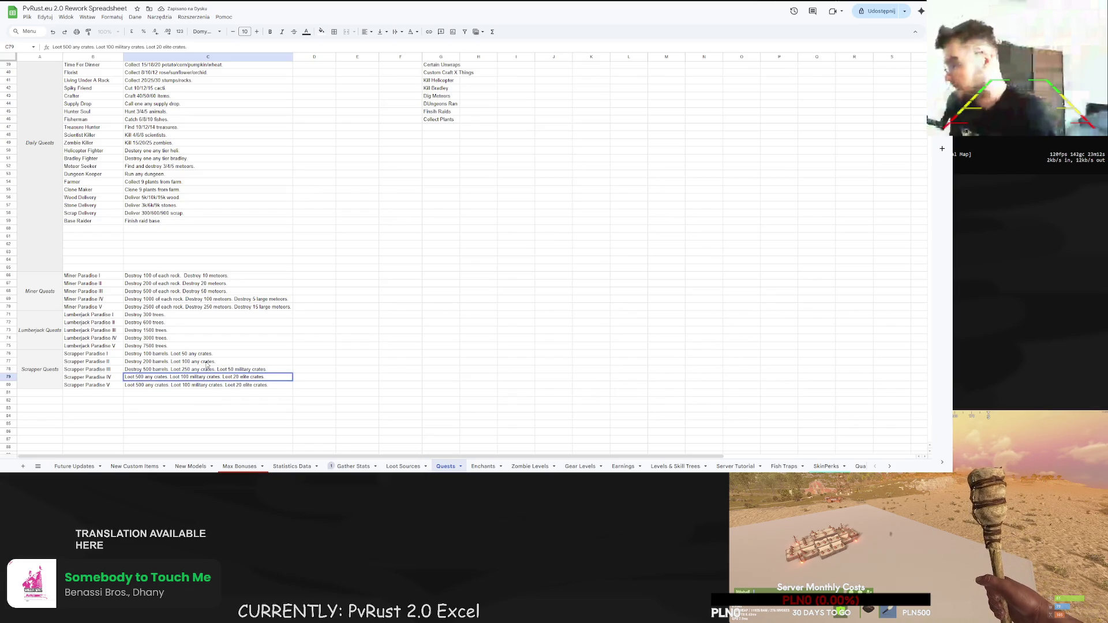
- Raise Scrapper Paradise V to 1000 any crates and 50 elite crates
left_click(134, 388)
double_click(138, 386)
key("Delete")
type("10")
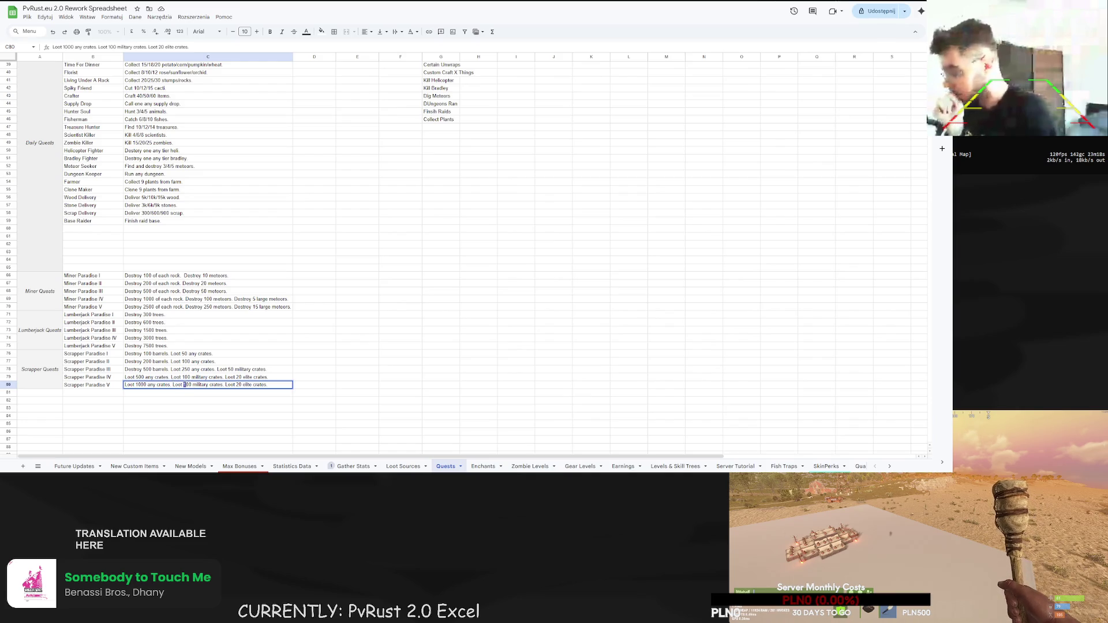
key("Delete")
type("5")
key("Return")
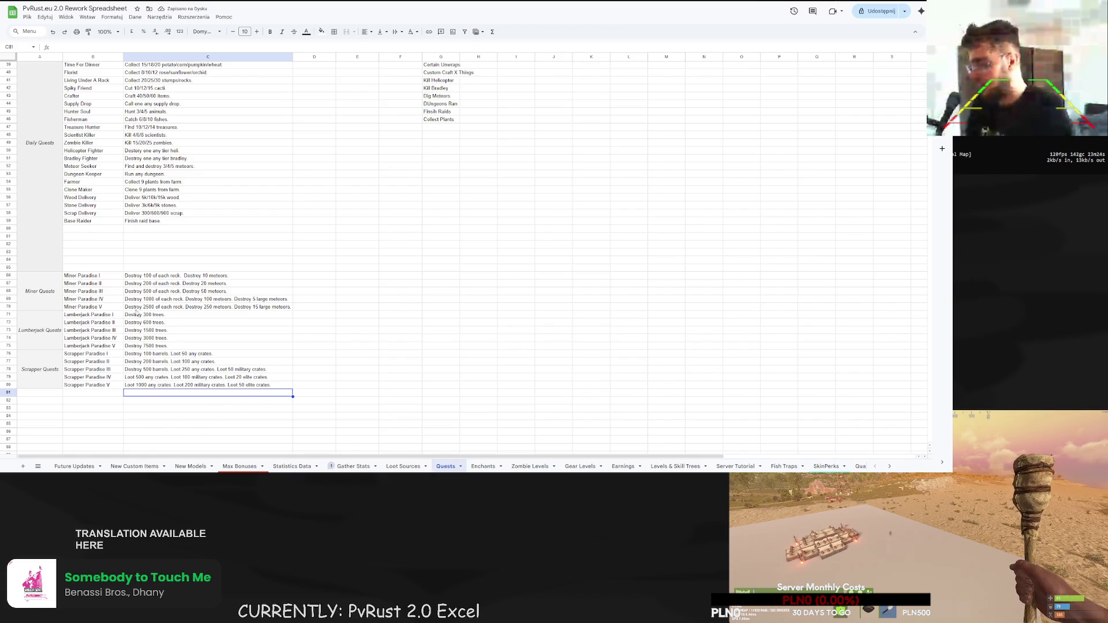
- Copy Paradise III's barrels sentence into Paradise IV as 'Destroy 1000 barrels.'
double_click(170, 369)
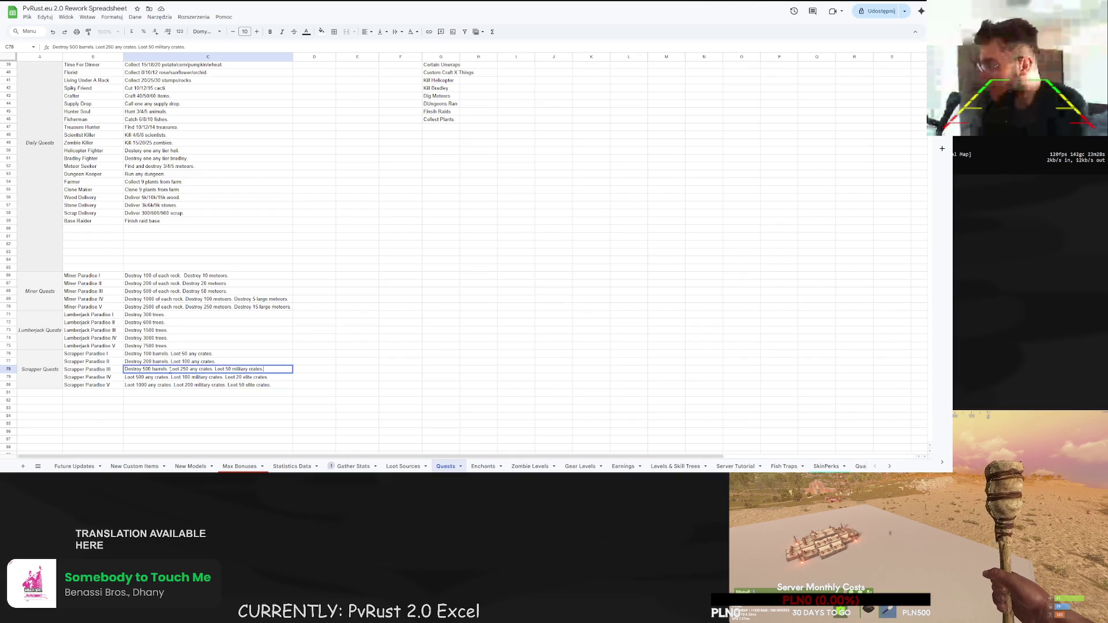
left_click_drag(170, 369, 113, 369)
key("ctrl+c")
double_click(131, 378)
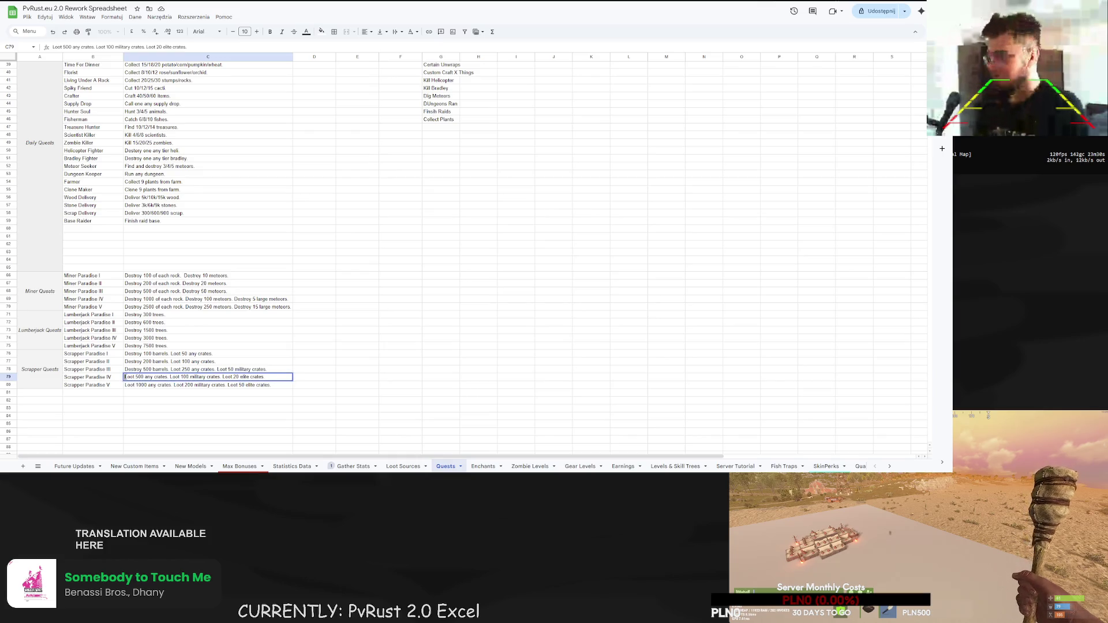
key("ctrl+v")
type("10")
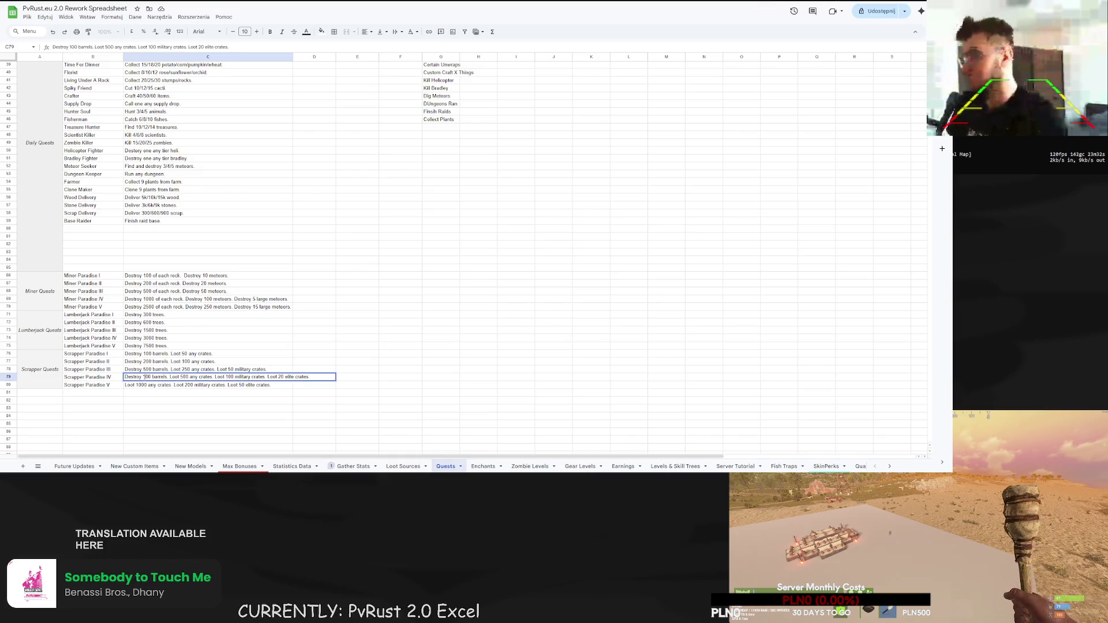
key("Return")
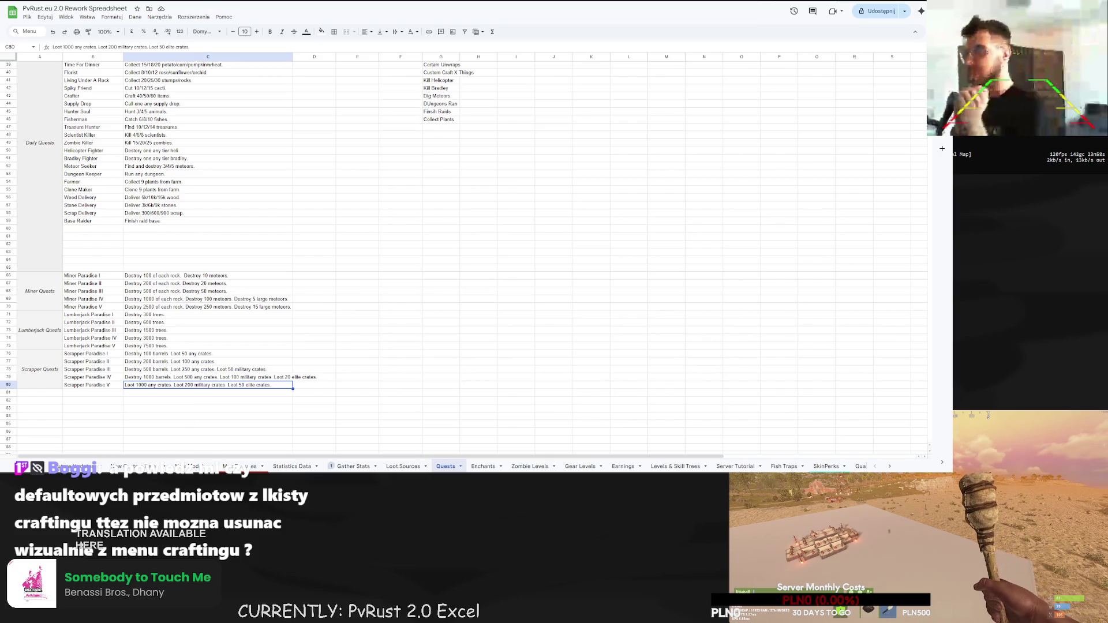
- Open the game's inventory and crafting menu, then scroll down the Quests sheet
key("Tab")
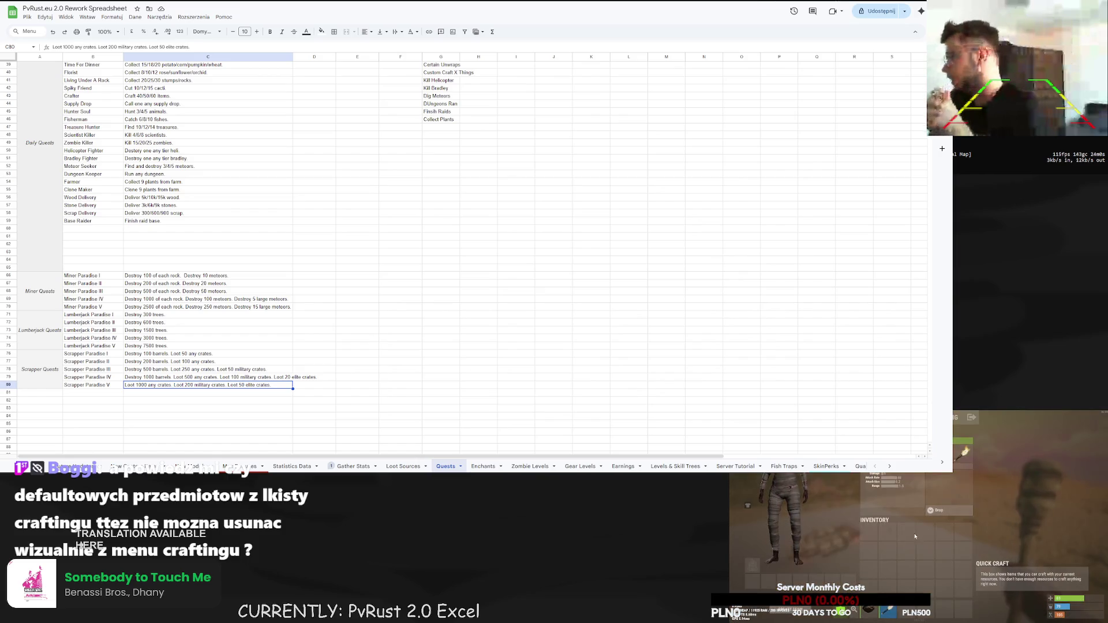
key("q")
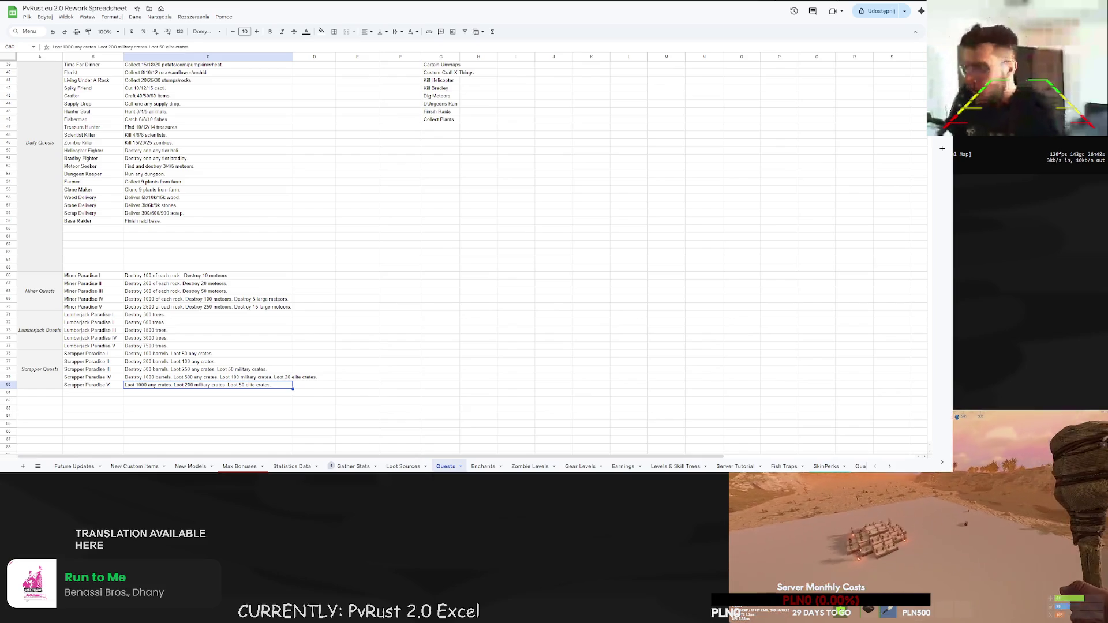
scroll(120, 290, "down", 2)
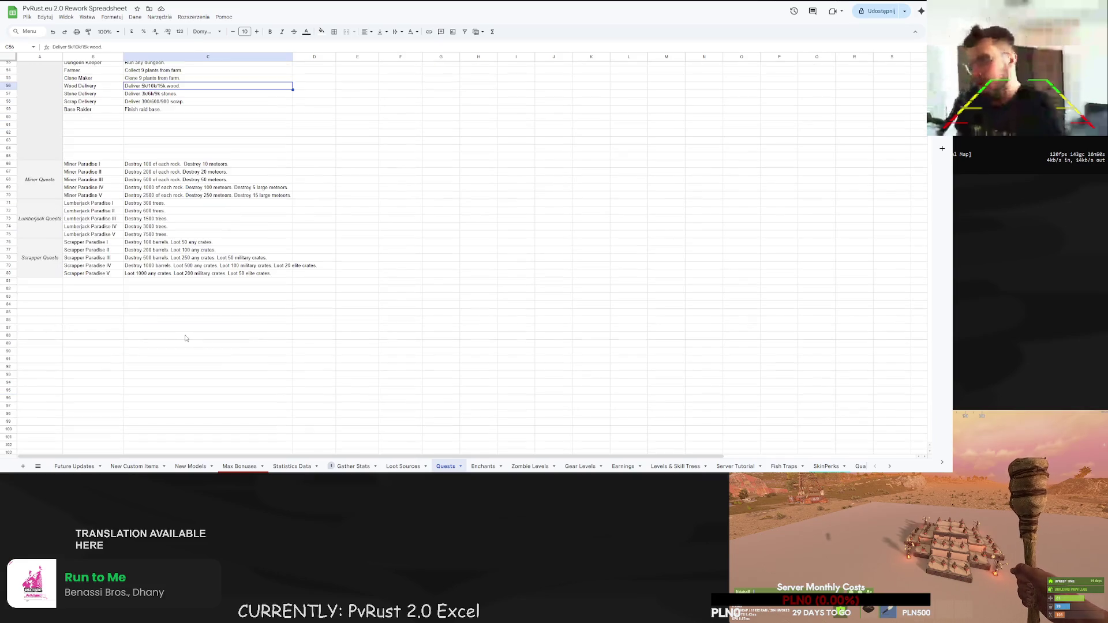
- Select A76:C80 holding the Scrapper Quests block and copy it
left_click(120, 290)
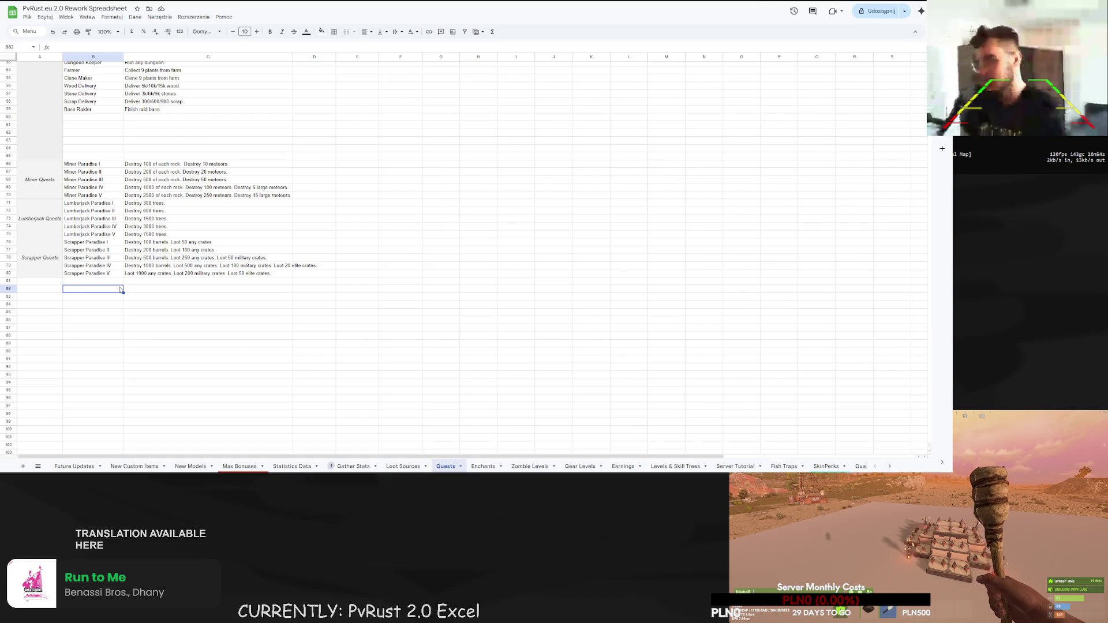
mouse_move(48, 254)
left_mouse_down()
mouse_move(109, 271)
mouse_move(271, 273)
left_mouse_up()
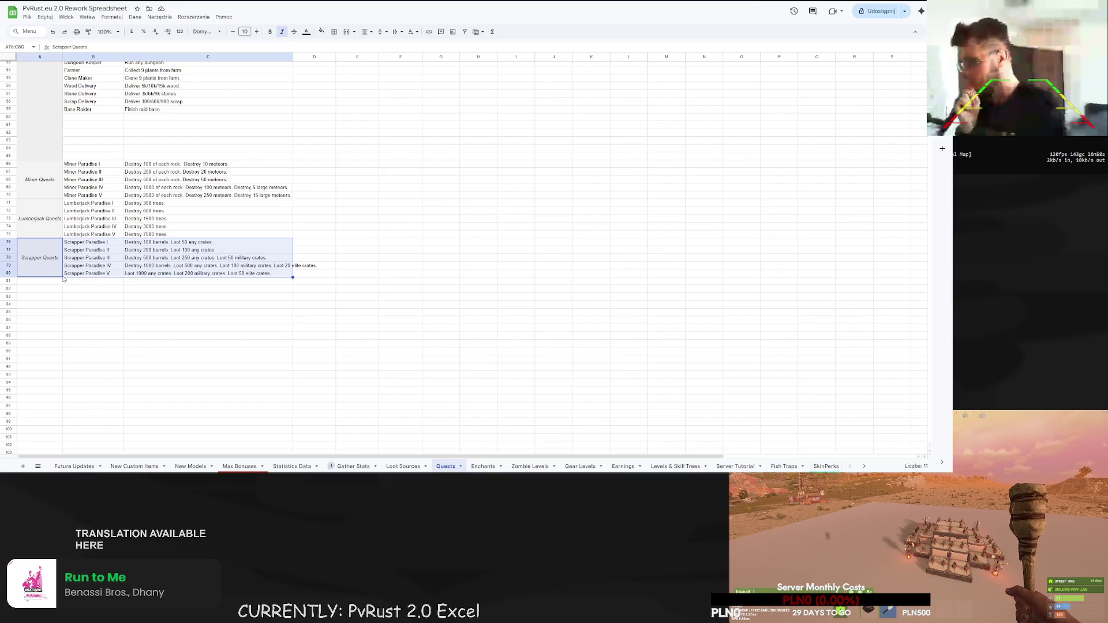
key("ctrl+c")
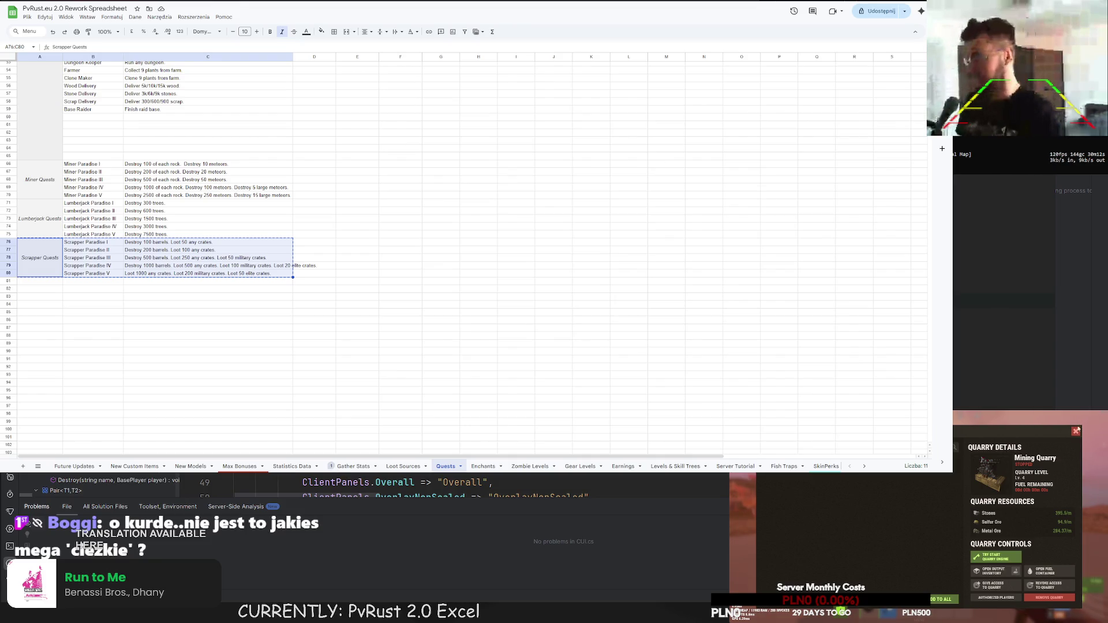
key("Tab")
key("q")
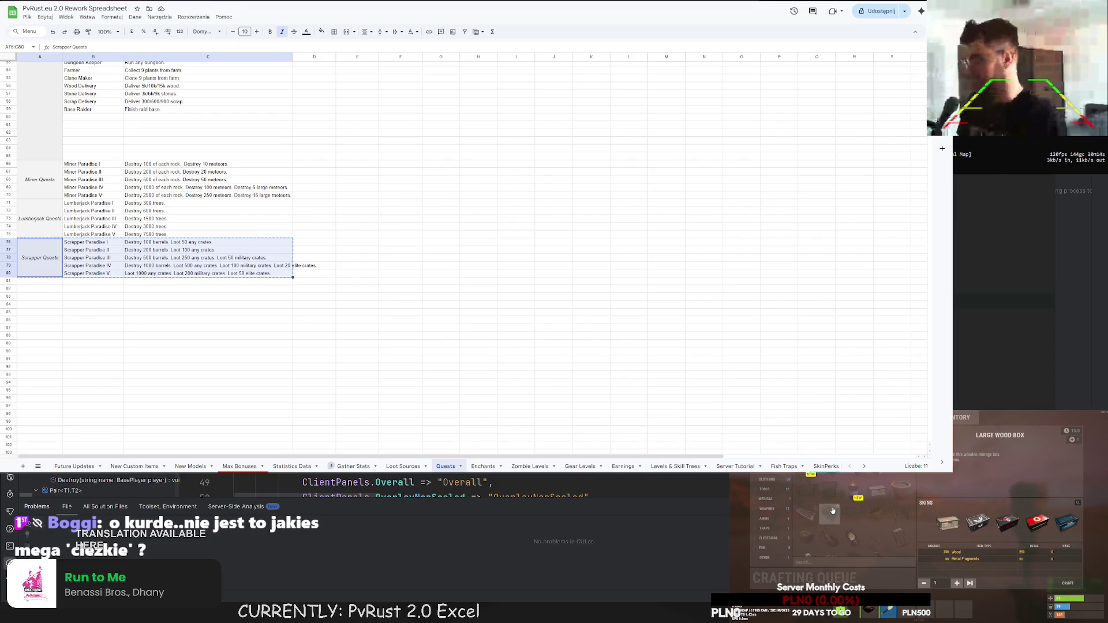
left_click(828, 514)
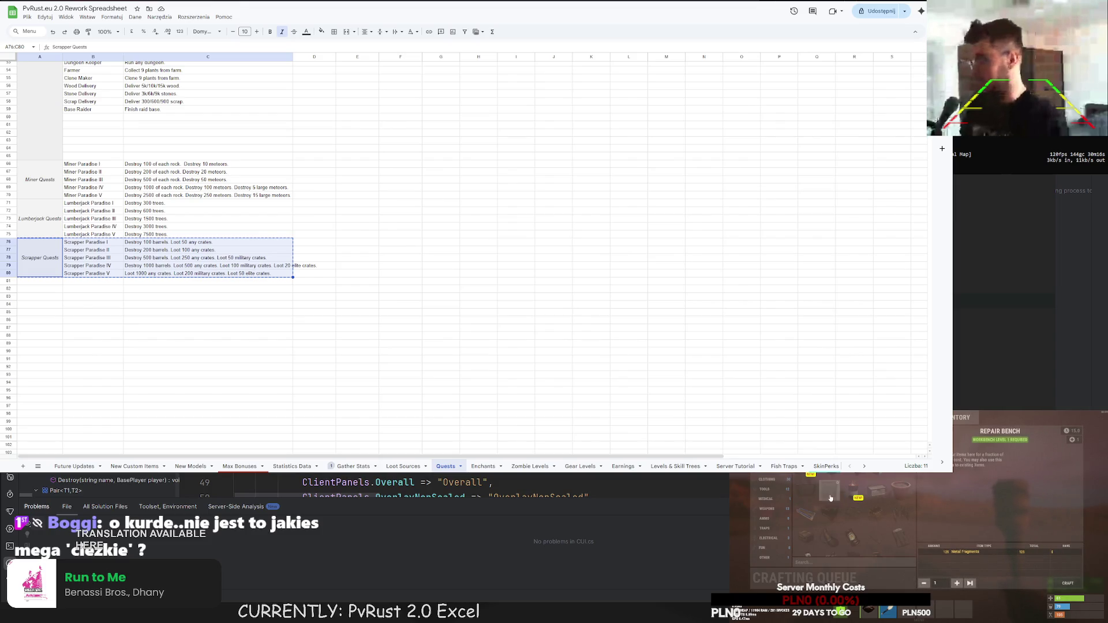
left_click(829, 490)
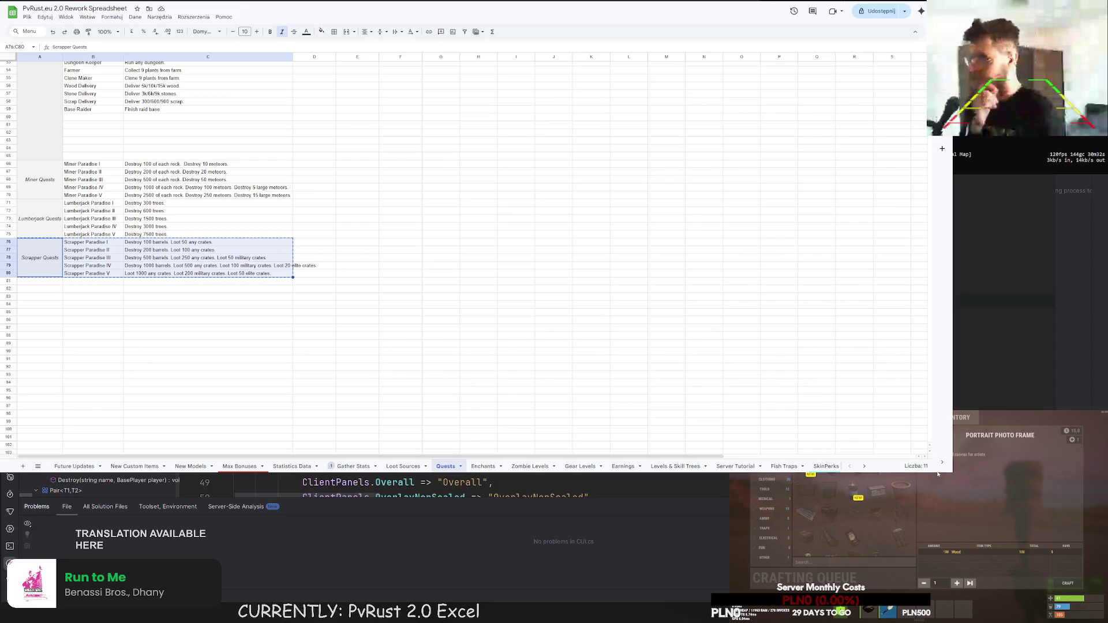
key("Tab")
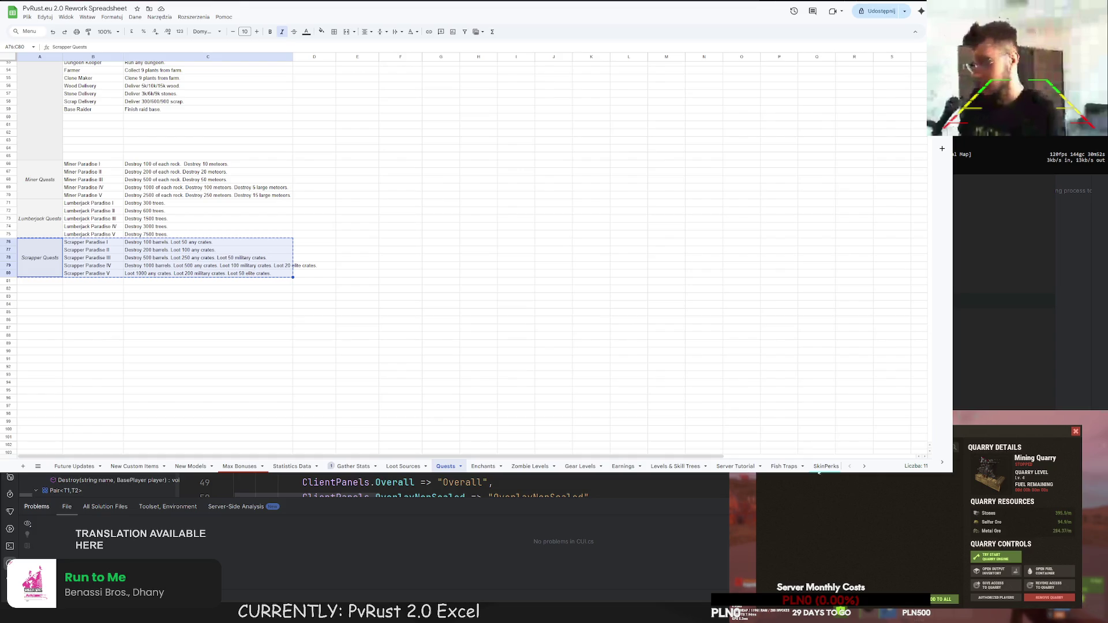
left_click(1075, 433)
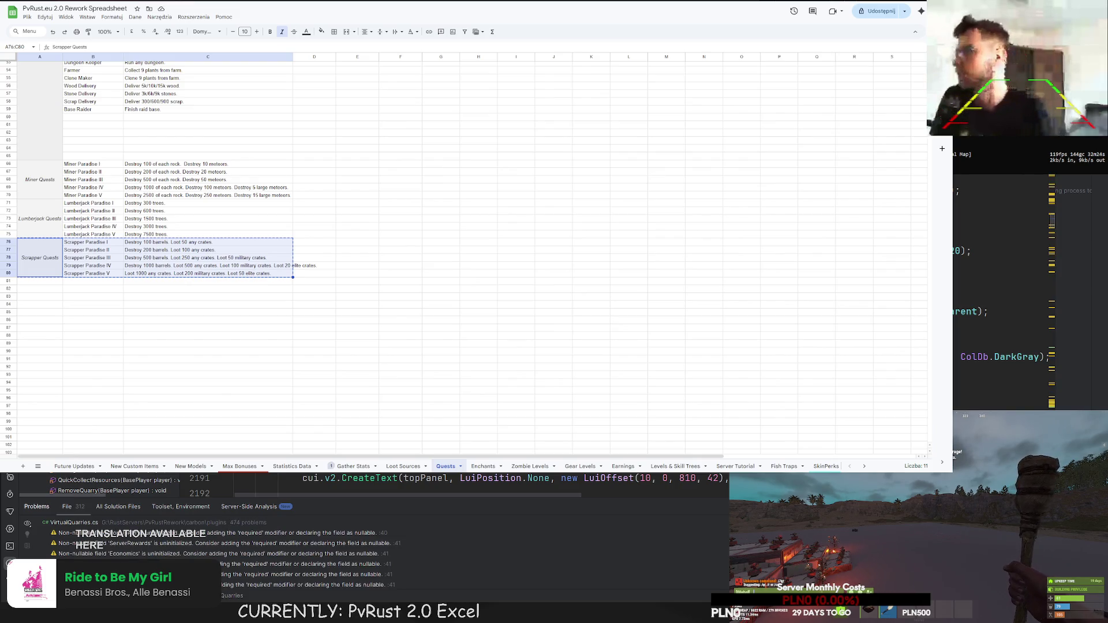
scroll(479, 484, "up", 2)
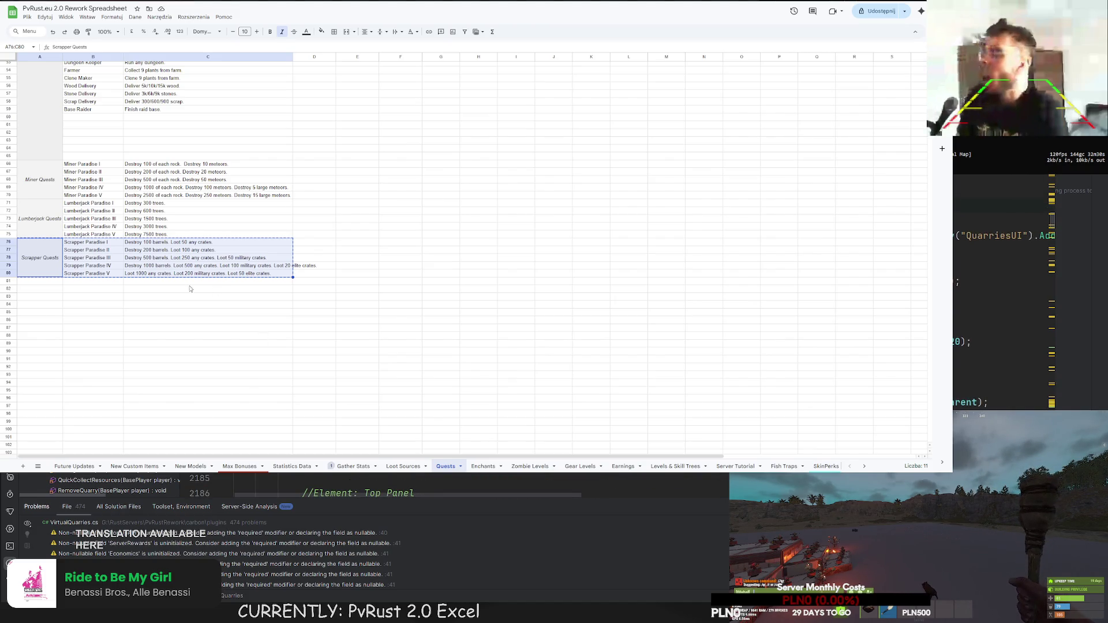
left_click(139, 286)
- Widen column C to fit the quest descriptions
left_click_drag(293, 56, 319, 55)
left_click(383, 149)
scroll(355, 255, "up", 10)
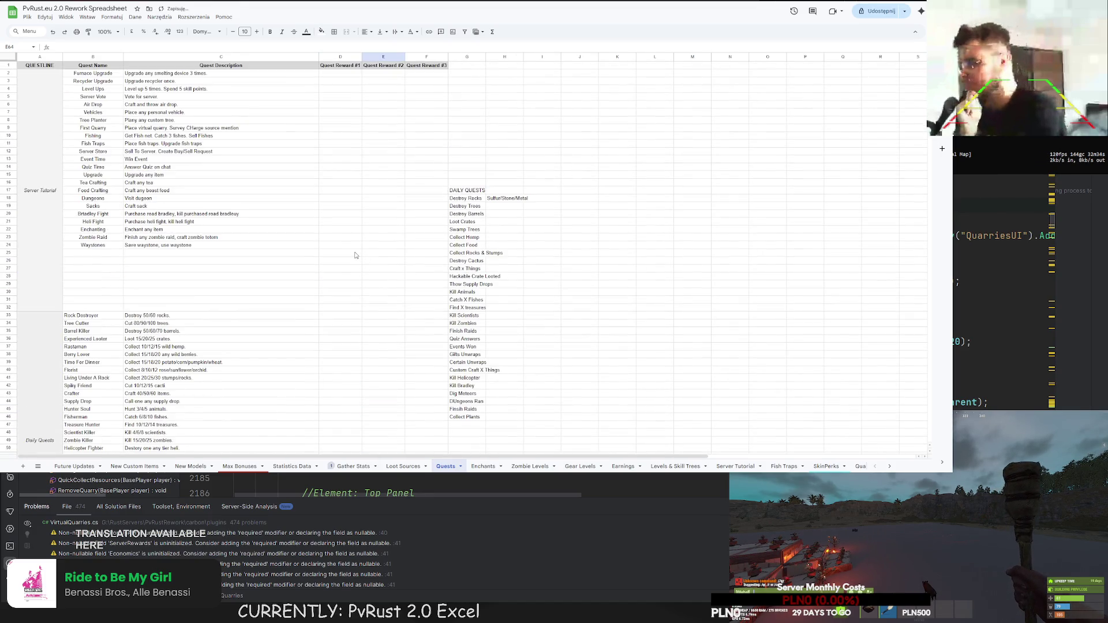
scroll(347, 248, "down", 6)
scroll(285, 264, "up", 2)
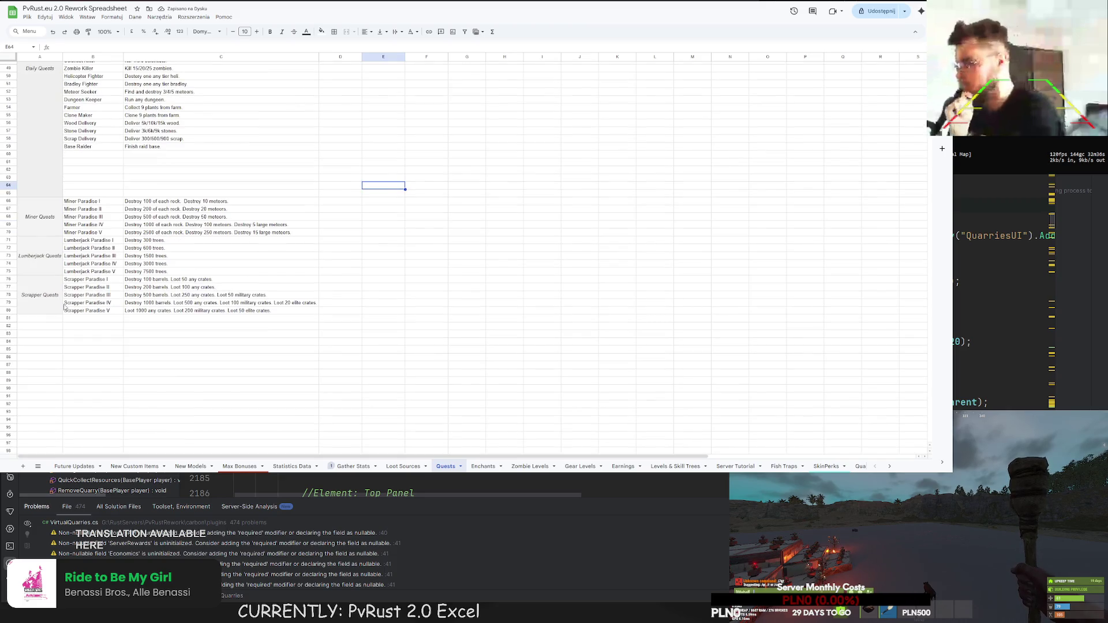
scroll(442, 317, "up", 3)
scroll(442, 317, "up", 1)
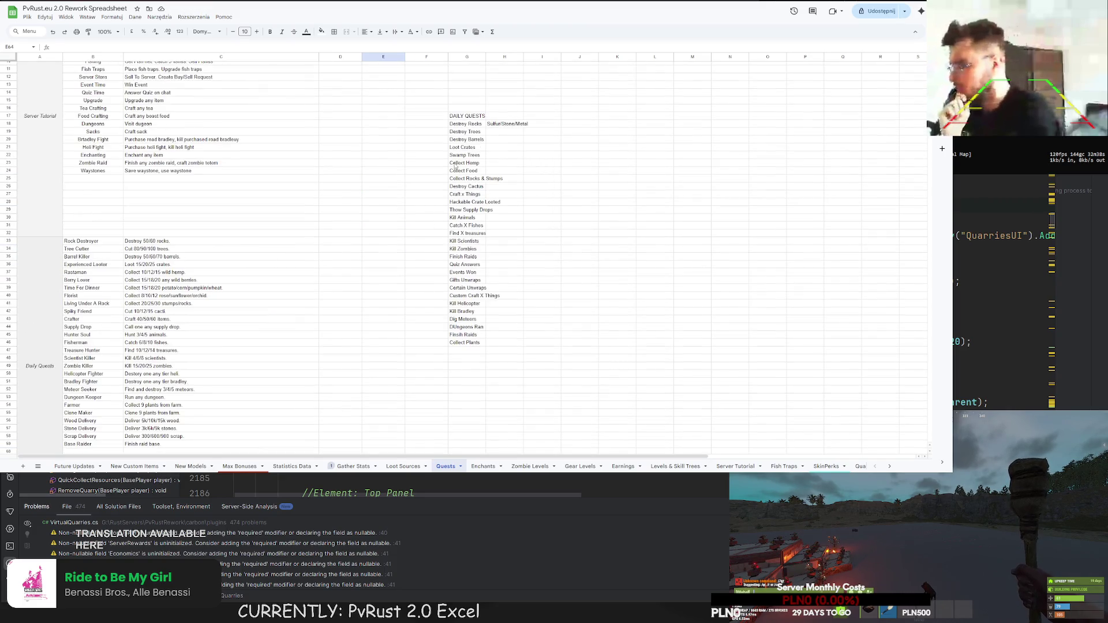
- Mark Destroy Rocks, Destroy Trees, Destroy Barrels and Loot Crates with X in I18–I21
left_click(541, 125)
scroll(450, 223, "down", 6)
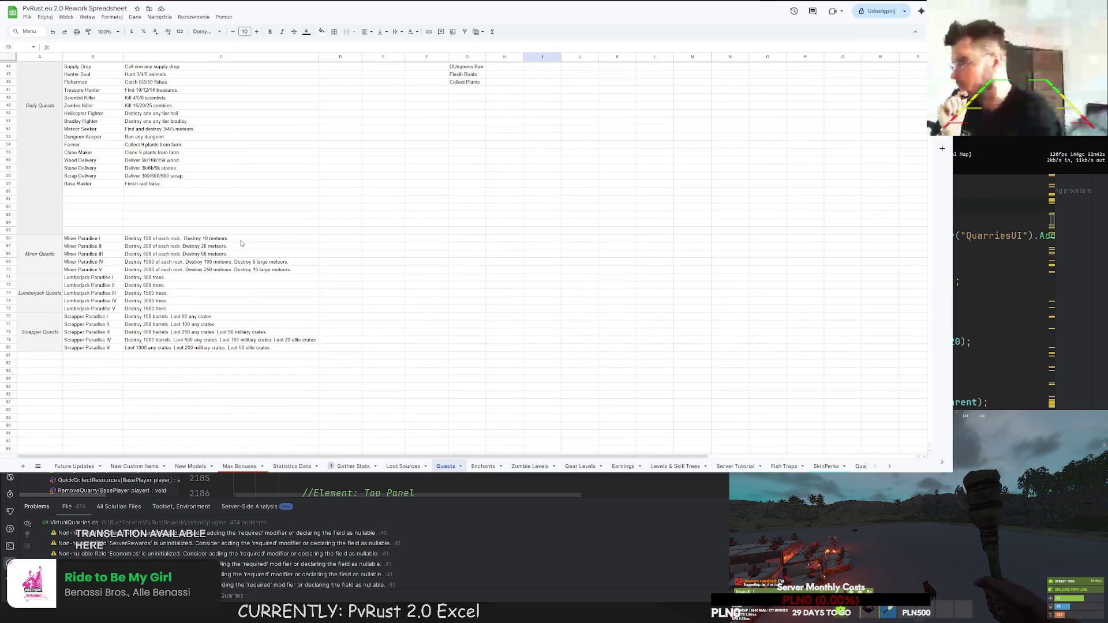
scroll(242, 241, "up", 6)
type("X")
key("Return")
type("X")
key("Return")
type("X")
key("Return")
type("X")
key("Return")
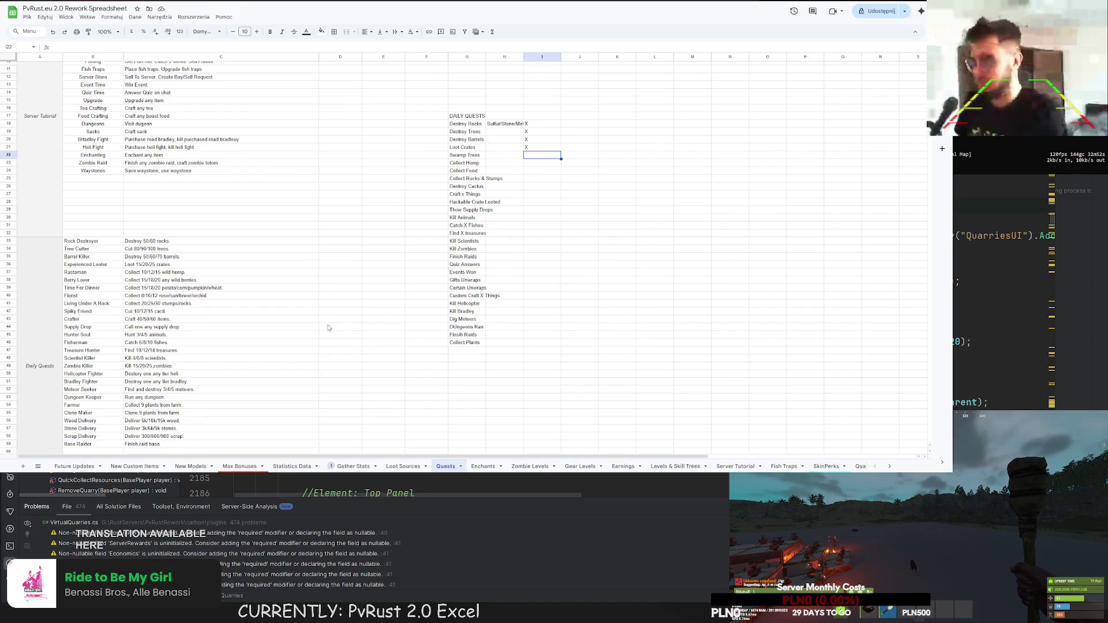
scroll(269, 396, "down", 2)
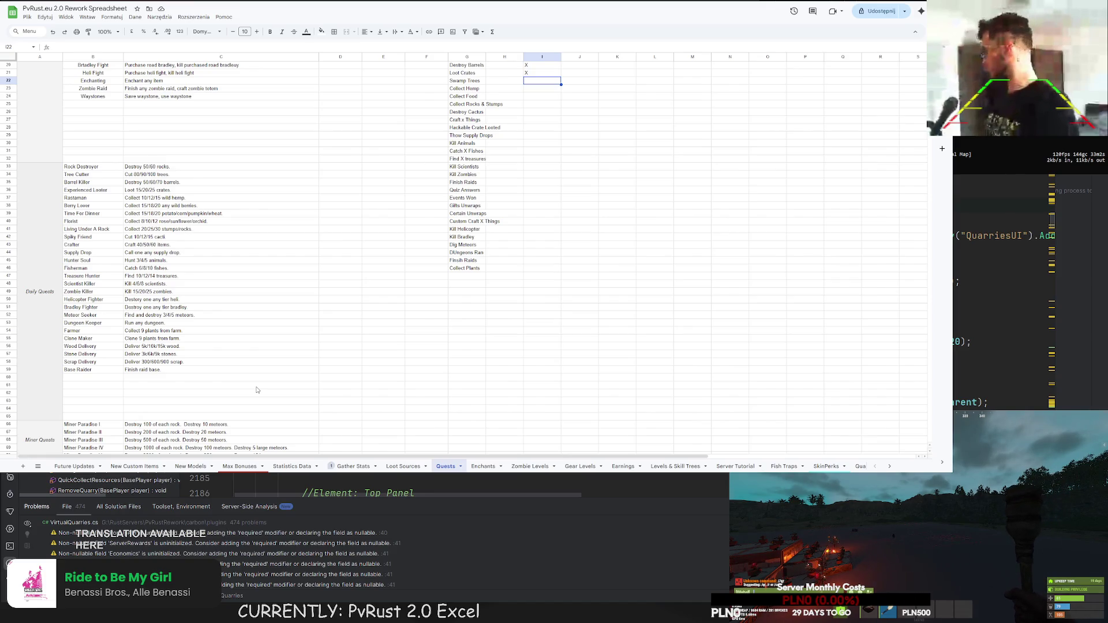
scroll(253, 386, "down", 5)
scroll(252, 386, "down", 3)
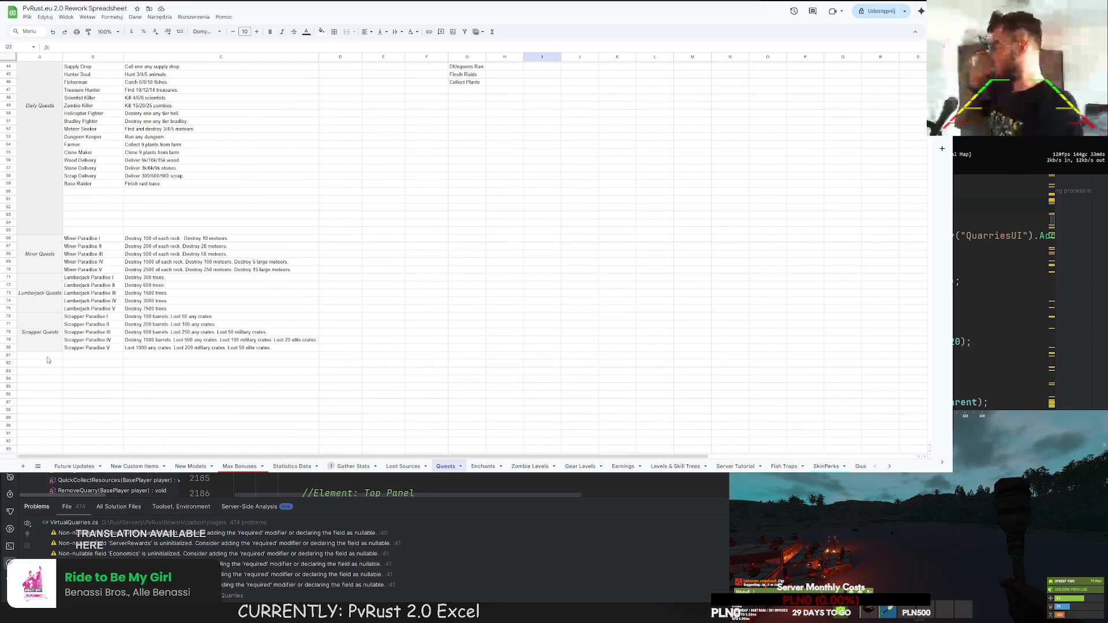
scroll(48, 365, "up", 10)
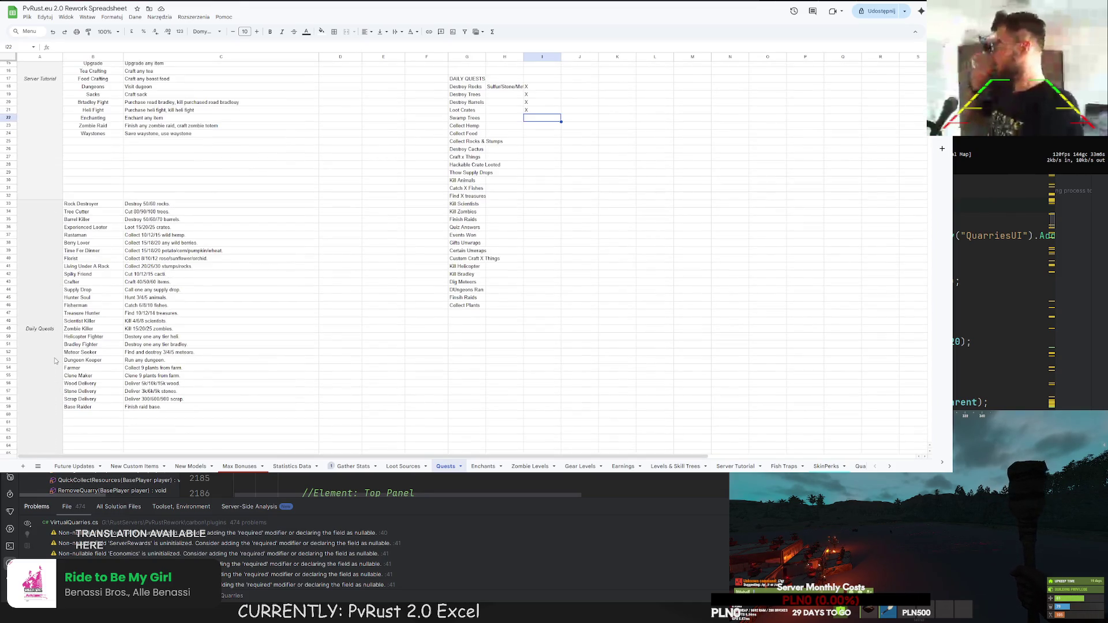
scroll(56, 396, "down", 10)
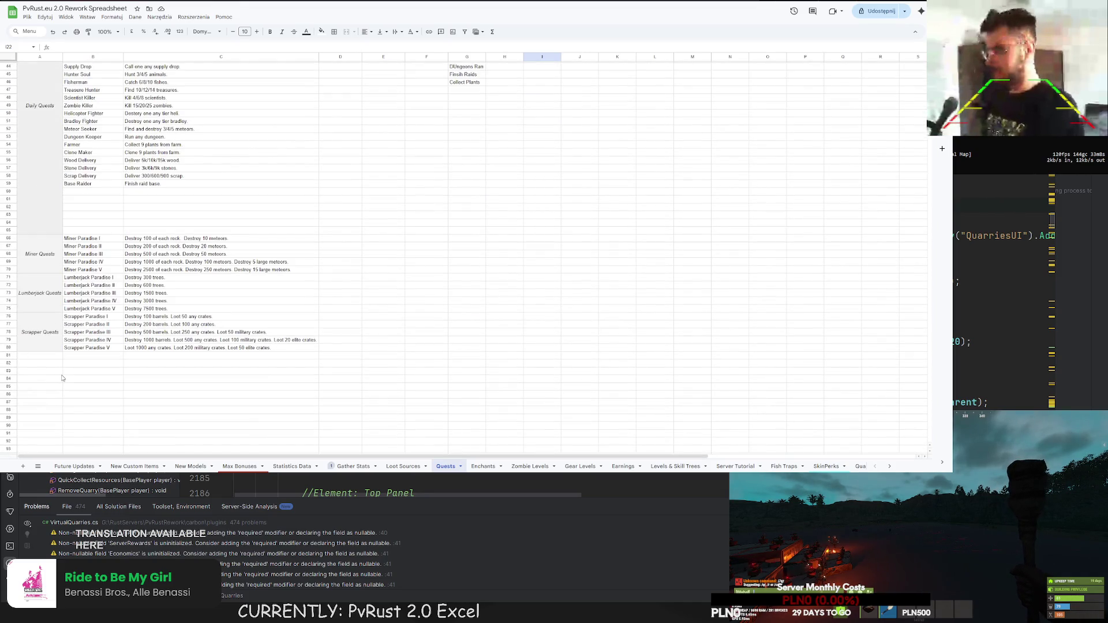
- Duplicate the Scrapper Quests block into row 81 and retitle it Collector Quests
left_click(52, 337)
key("shift+Right")
key("shift+Right")
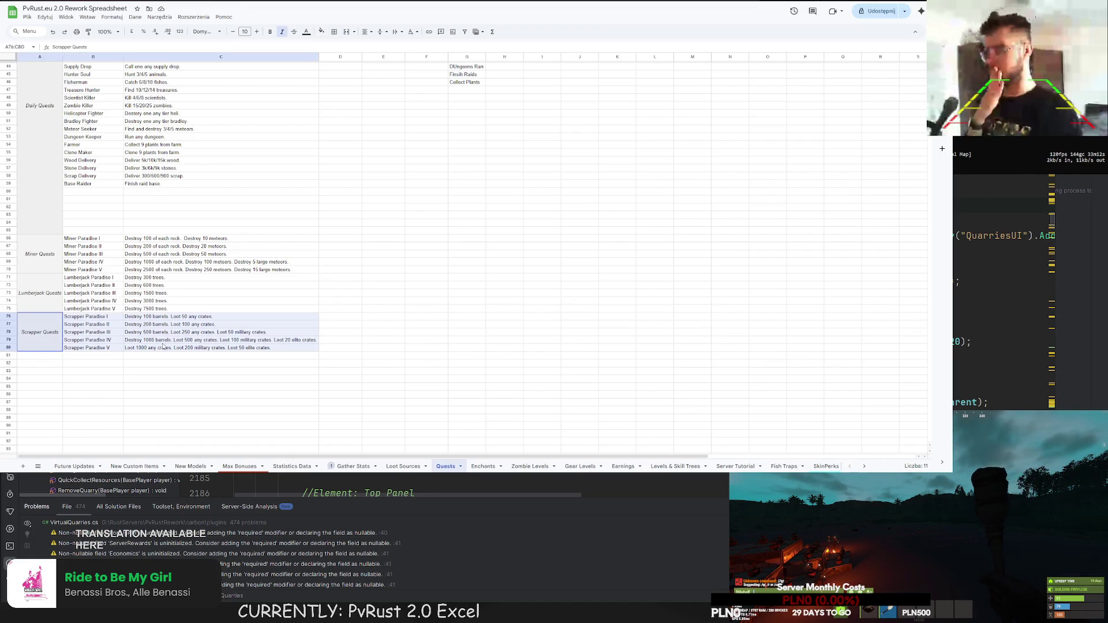
key("ctrl+c")
left_click(42, 357)
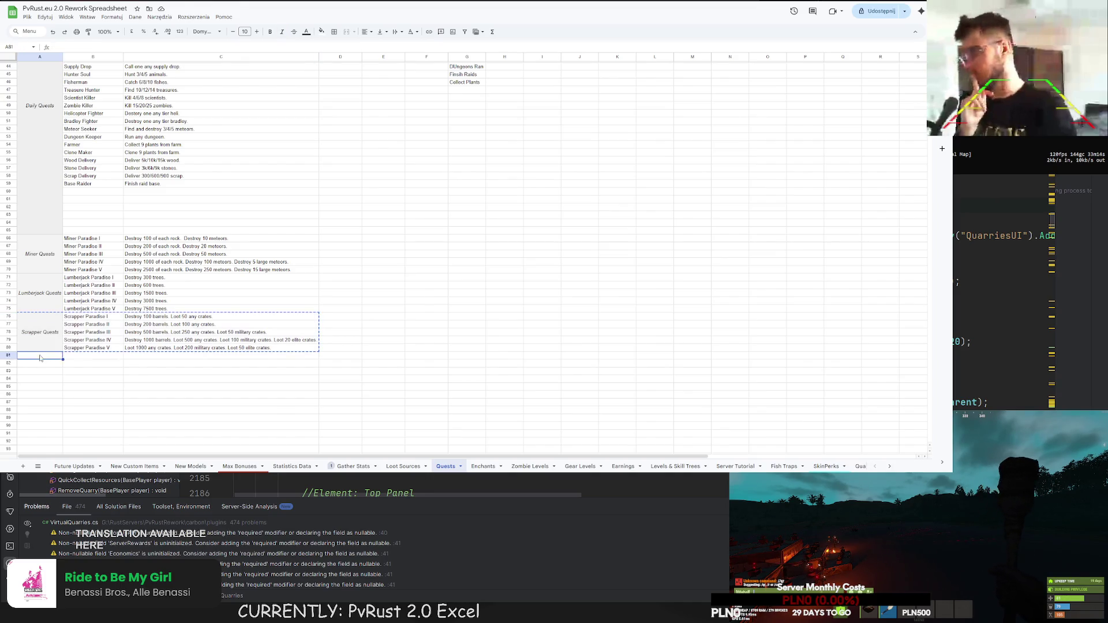
key("ctrl+v")
left_click(42, 356)
key("BackSpace")
key("BackSpace")
key("BackSpace")
type("Collector")
key("Return")
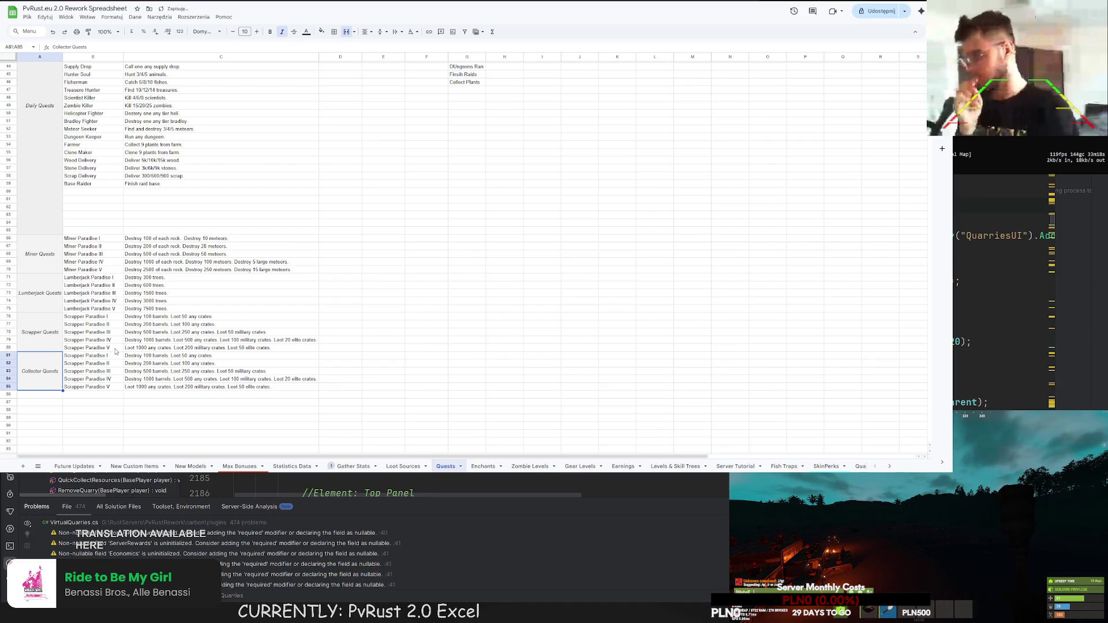
- Rename the first copied quest to Hemp Collector and begin typing its description
left_click(107, 356)
type("Hemp Co")
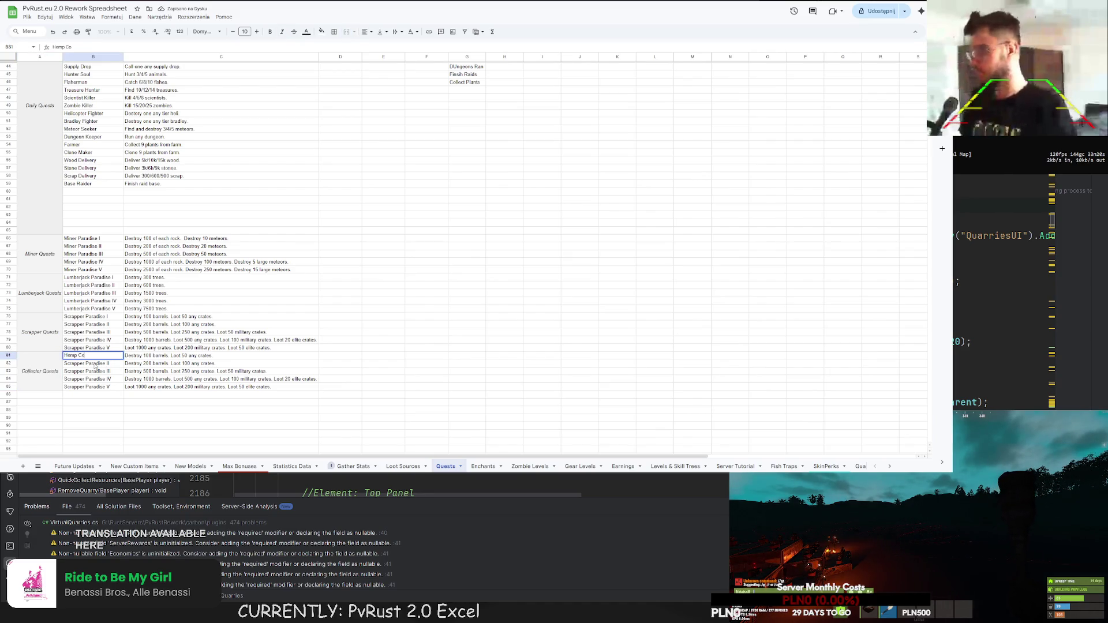
type("llector")
key("Return")
left_click(134, 357)
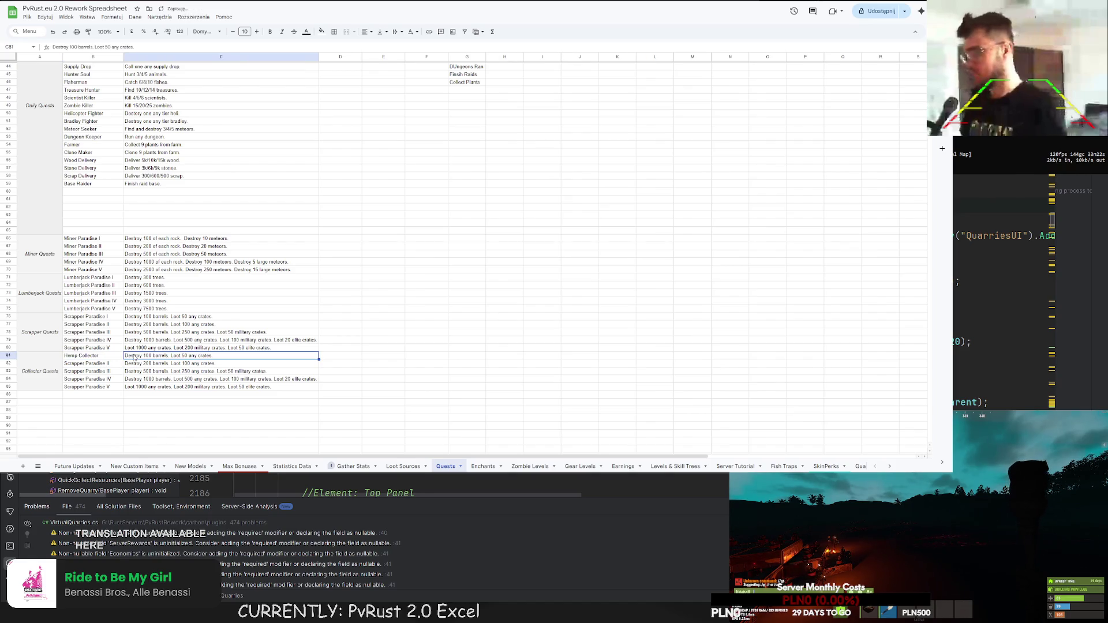
scroll(148, 364, "up", 5)
type("Collect 200 hemps.")
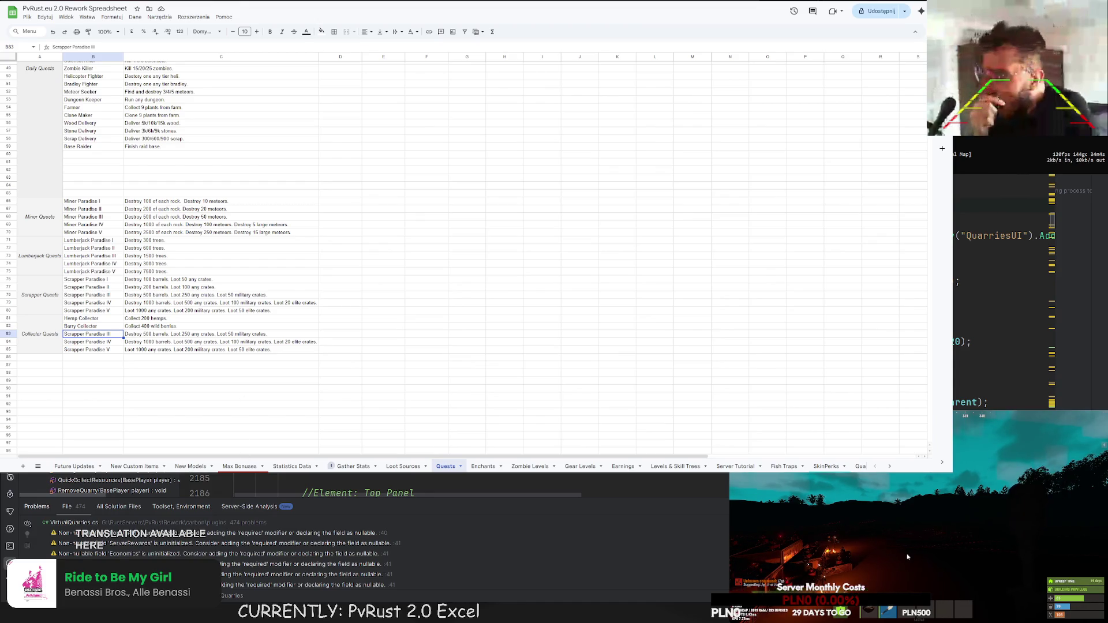
key("e")
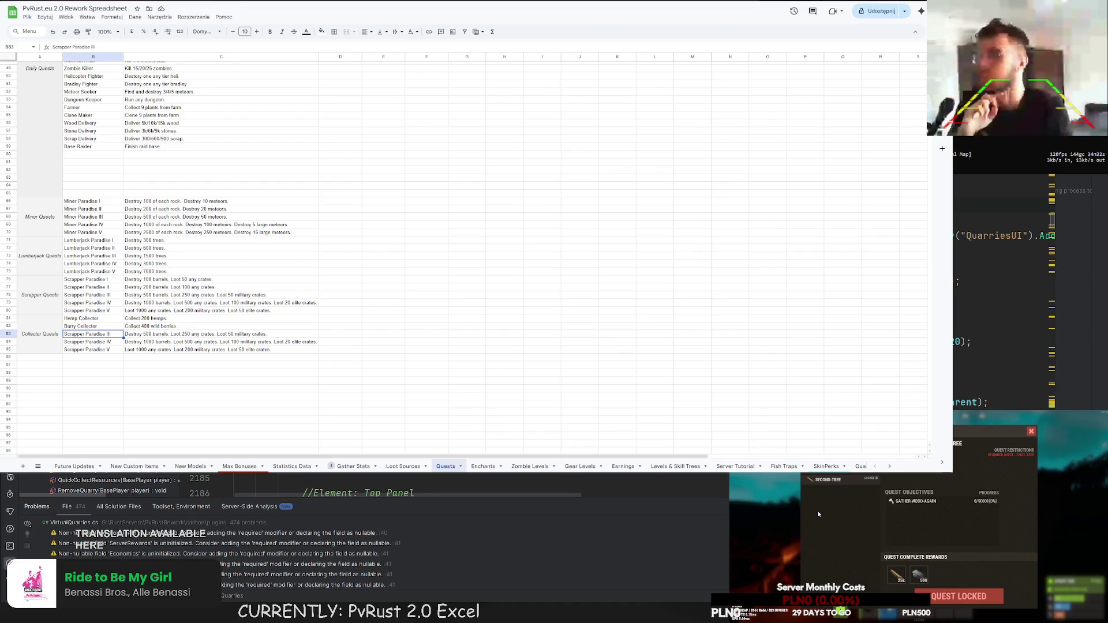
left_click(848, 476)
left_click(851, 473)
left_click(850, 473)
left_click(849, 480)
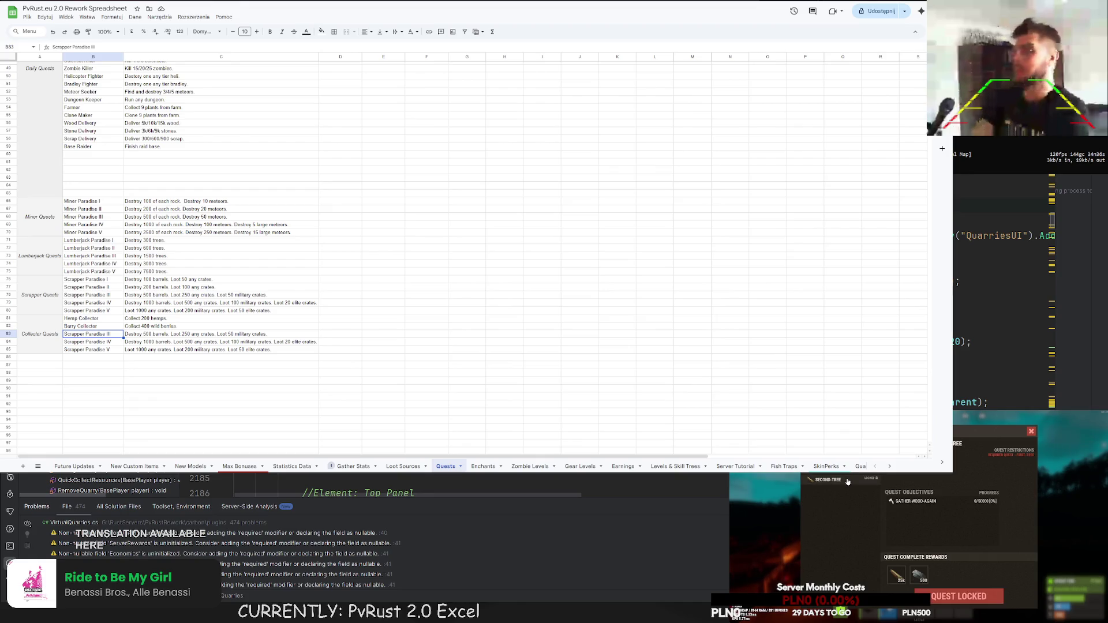
left_click(831, 486)
left_click(826, 476)
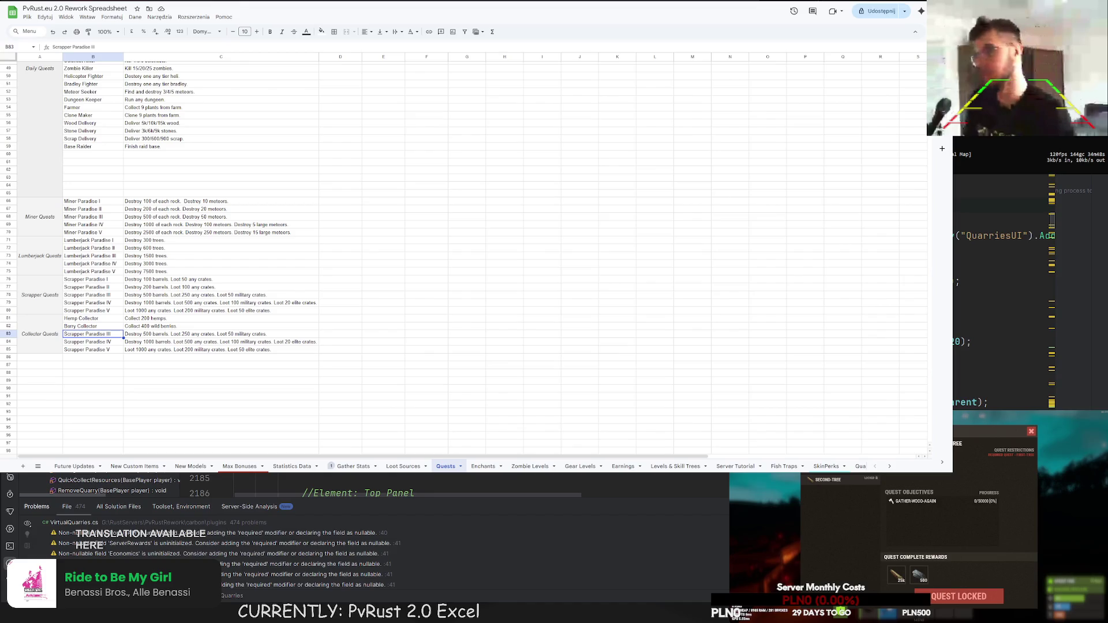
left_click(825, 475)
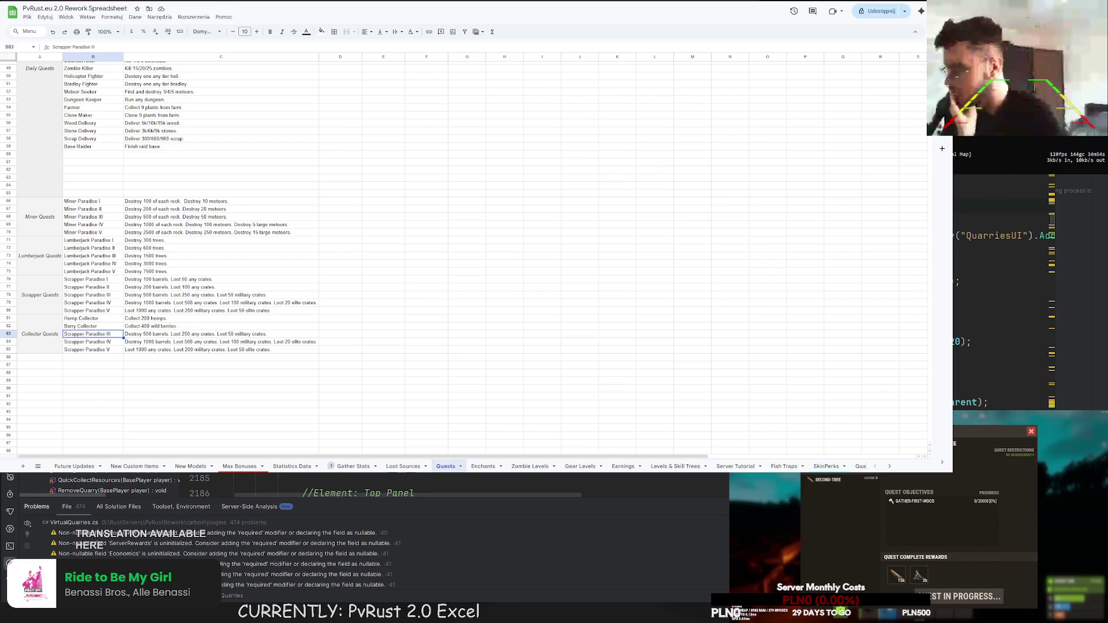
left_click(195, 272)
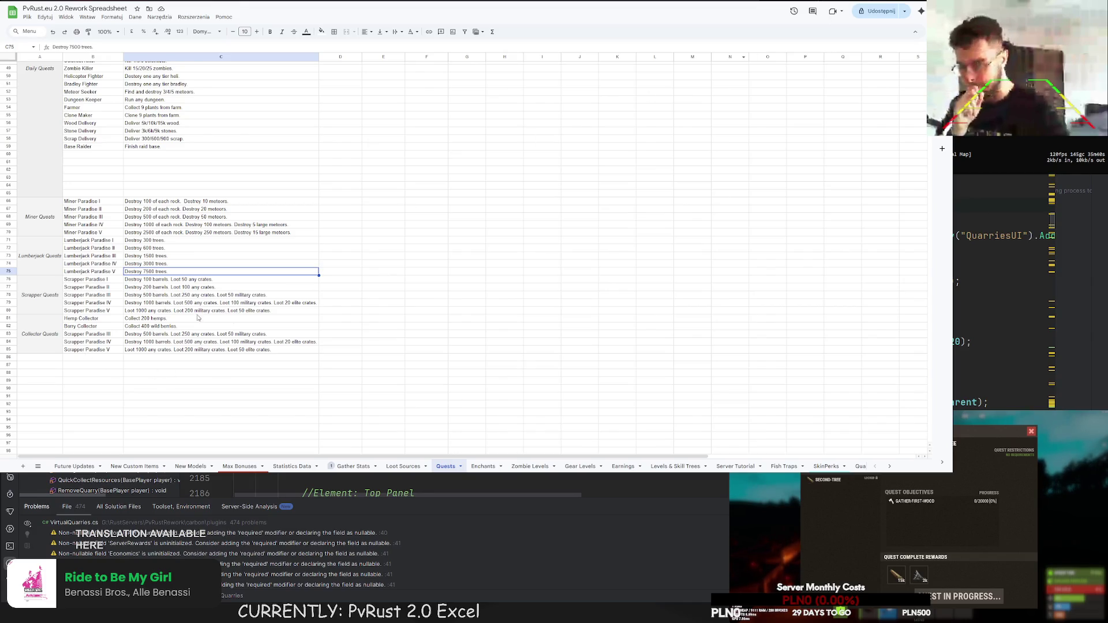
scroll(493, 262, "up", 5)
scroll(493, 262, "up", 3)
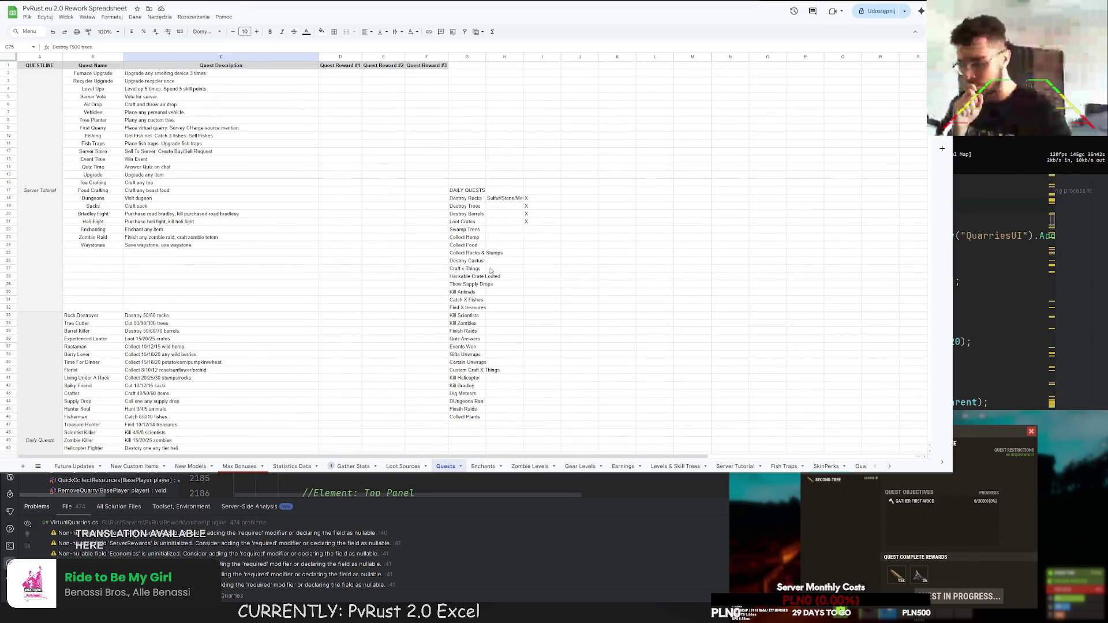
scroll(468, 278, "down", 10)
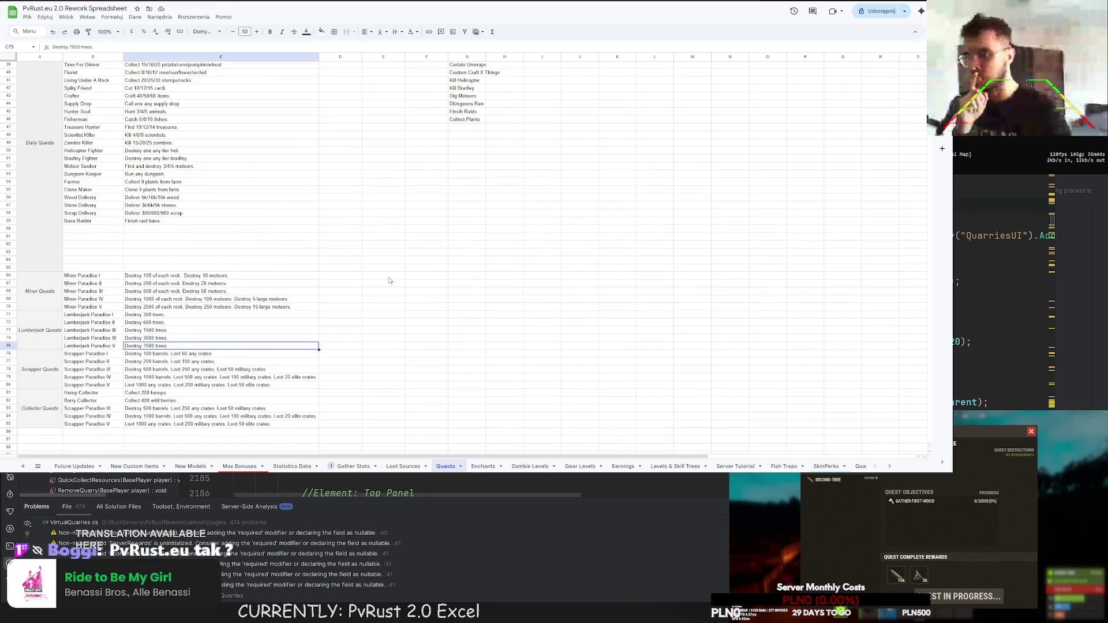
- Rename row 83's Scrapper Paradise III to Stump Collector and start its description with 'Collect'
left_click(94, 260)
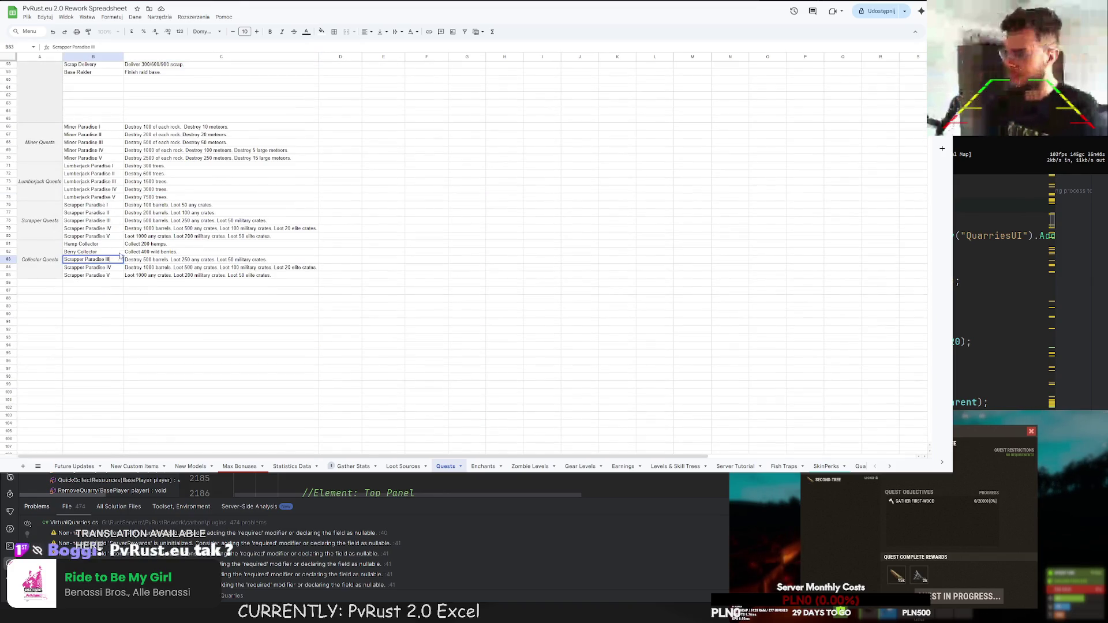
type("St")
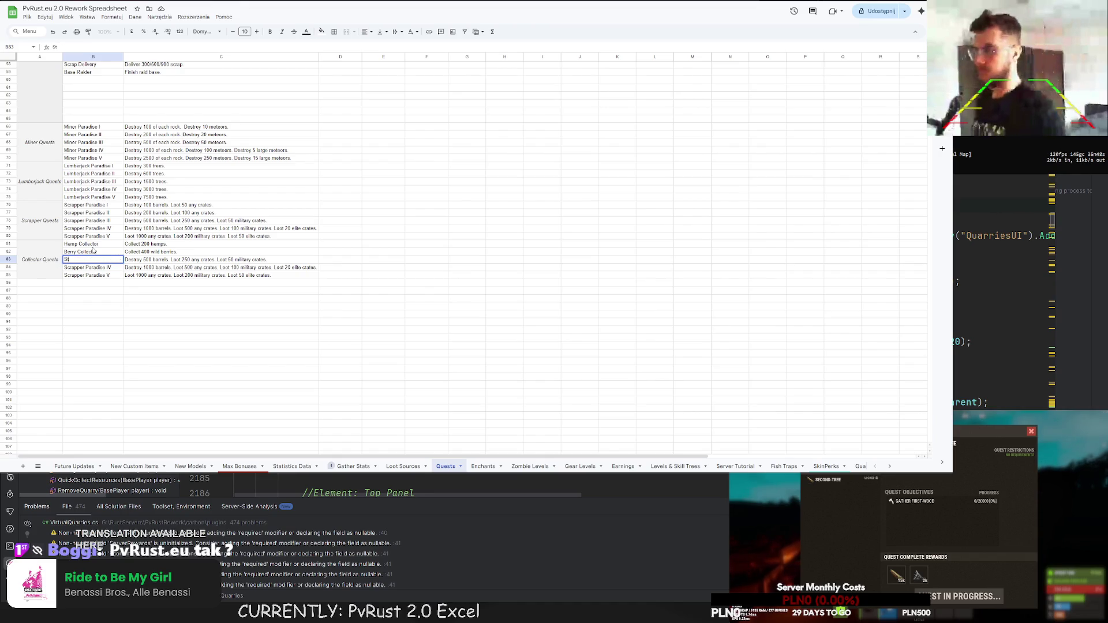
type("ump Collector")
key("Return")
left_click(135, 260)
type("C")
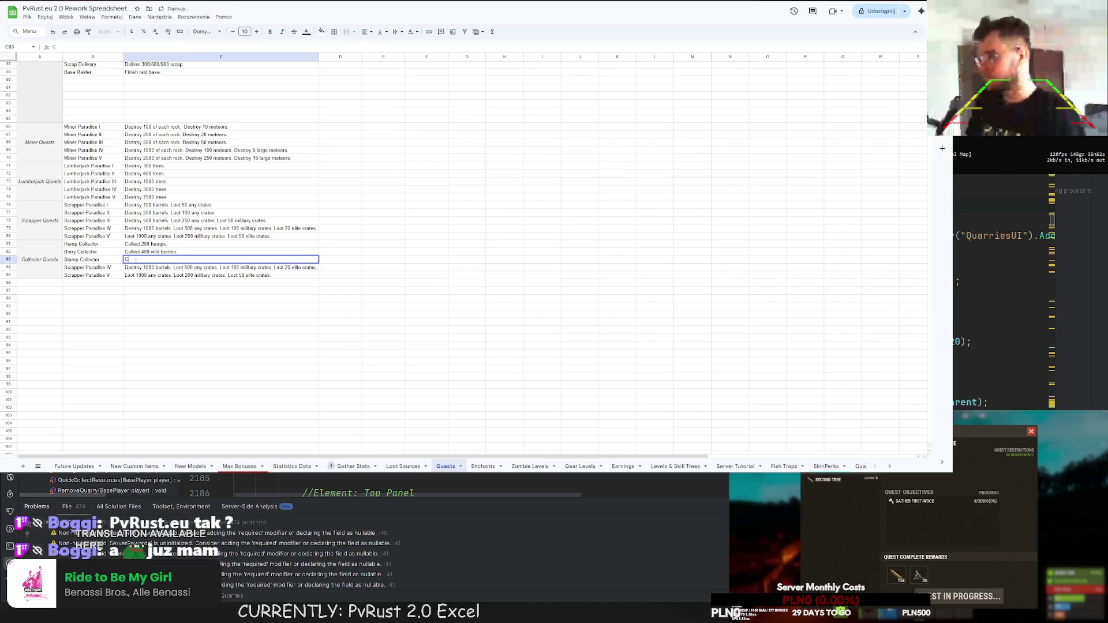
type("ollect")
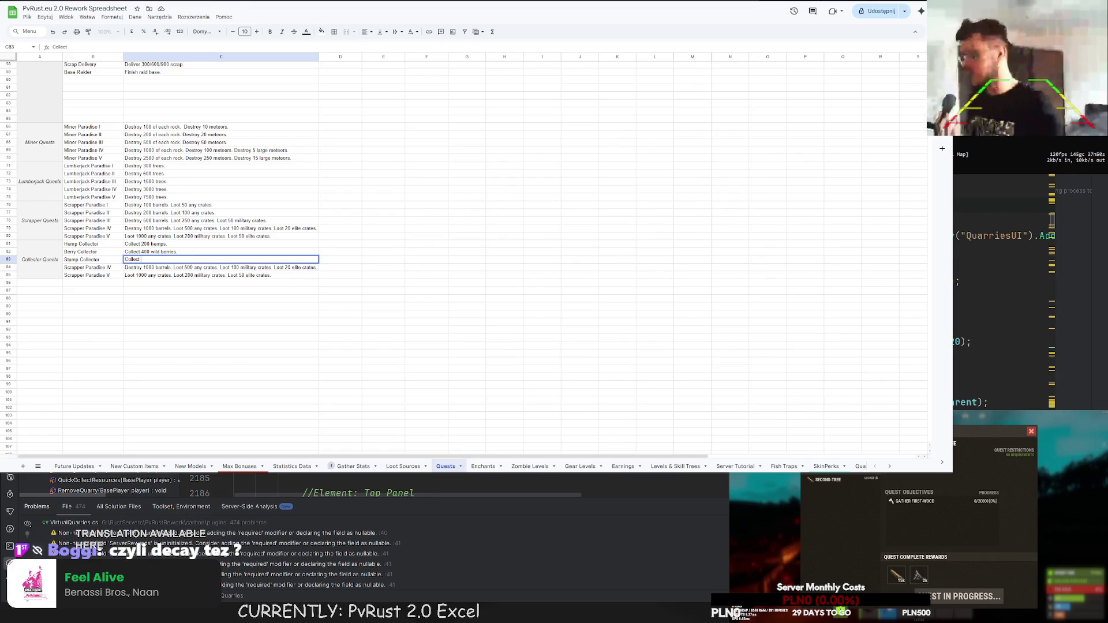
- Commit the 'Collect' description in C83 by selecting another cell
left_click(265, 291)
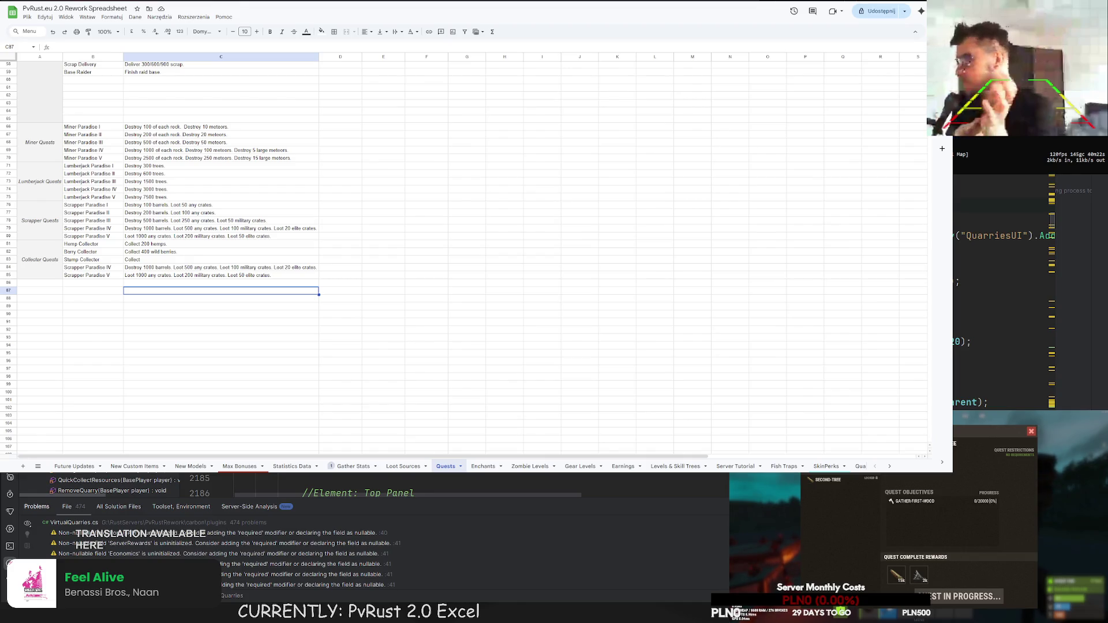
- Complete the Stump Collector description as 'Collect 500 stumps.'
scroll(461, 254, "down", 2)
double_click(151, 222)
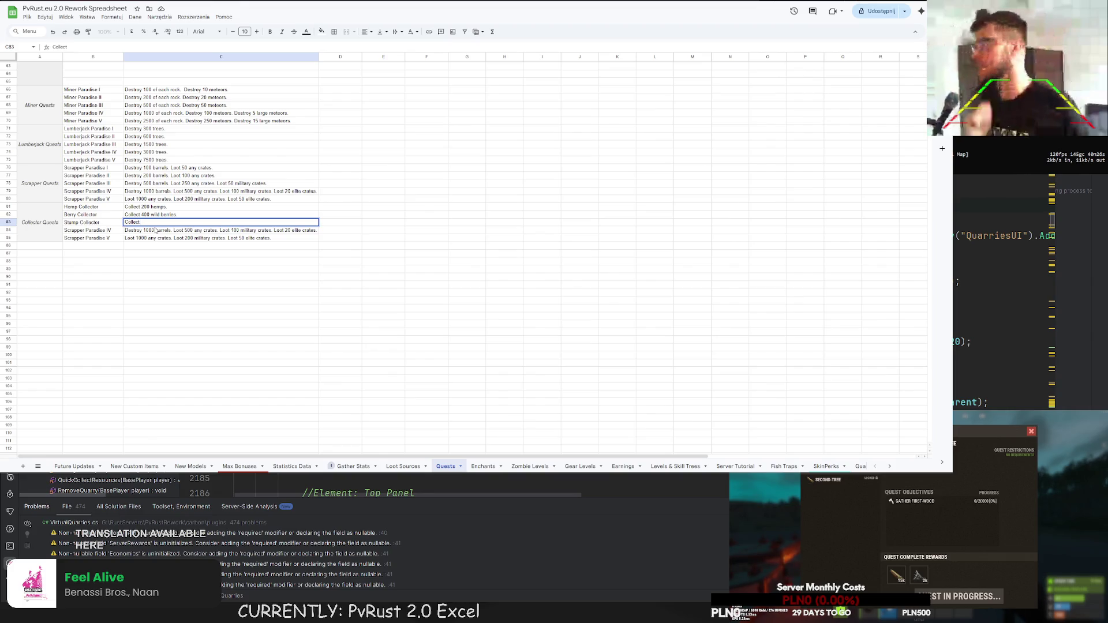
type("100 stumps.")
key("Return")
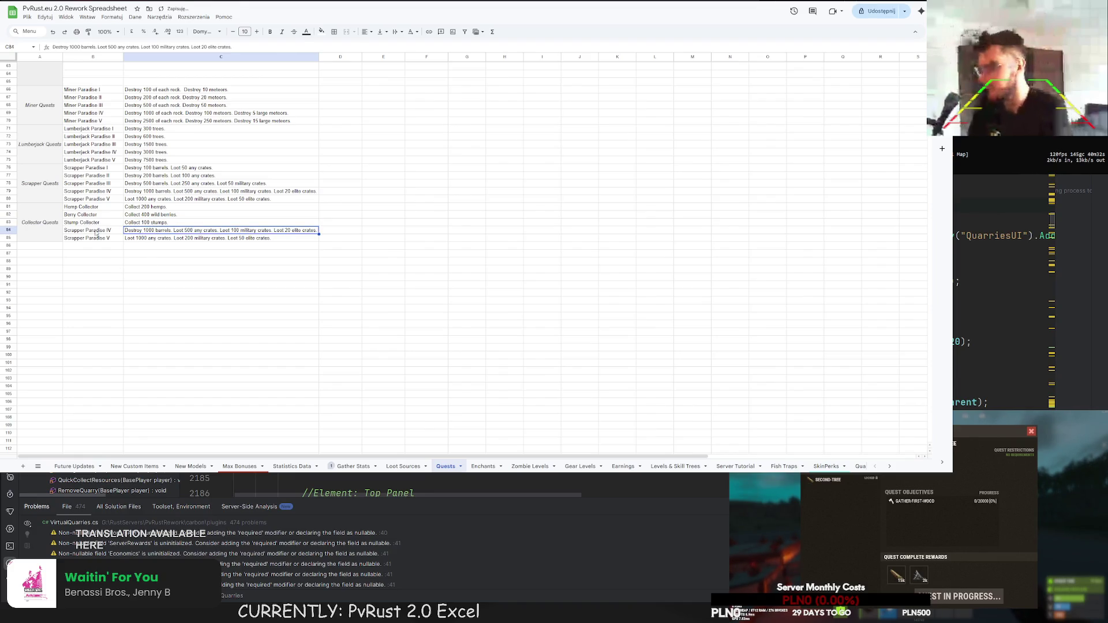
- Rename the fourth Collector entry to Rock Collector and begin its description with 'Collect'
left_click(118, 231)
type("Rocxk Co")
type("tor")
key("Return")
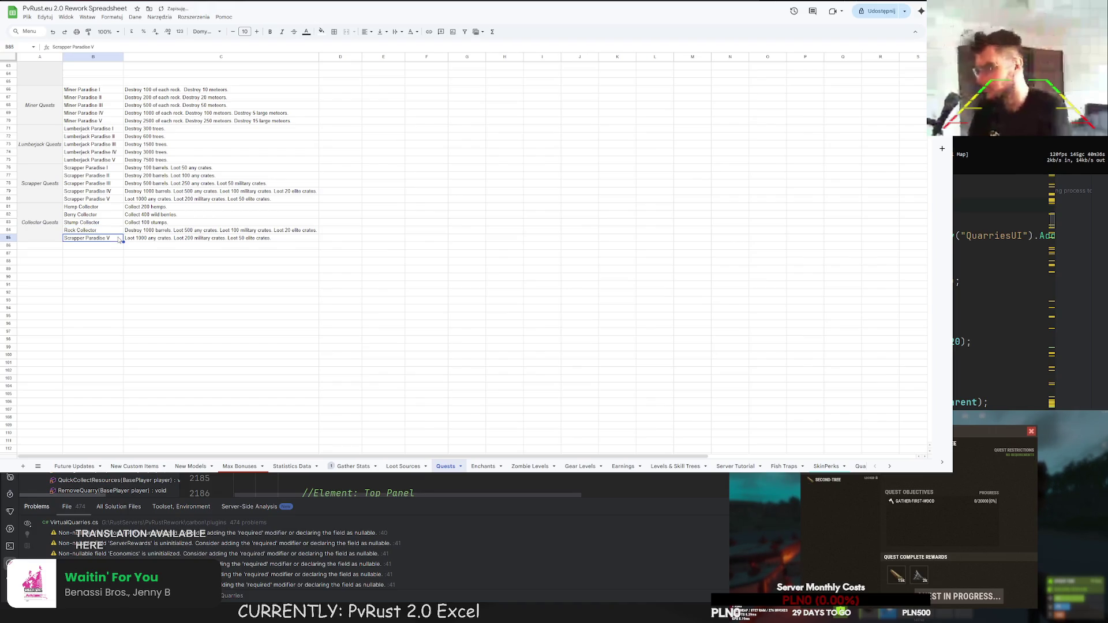
left_click(133, 232)
type("Collect")
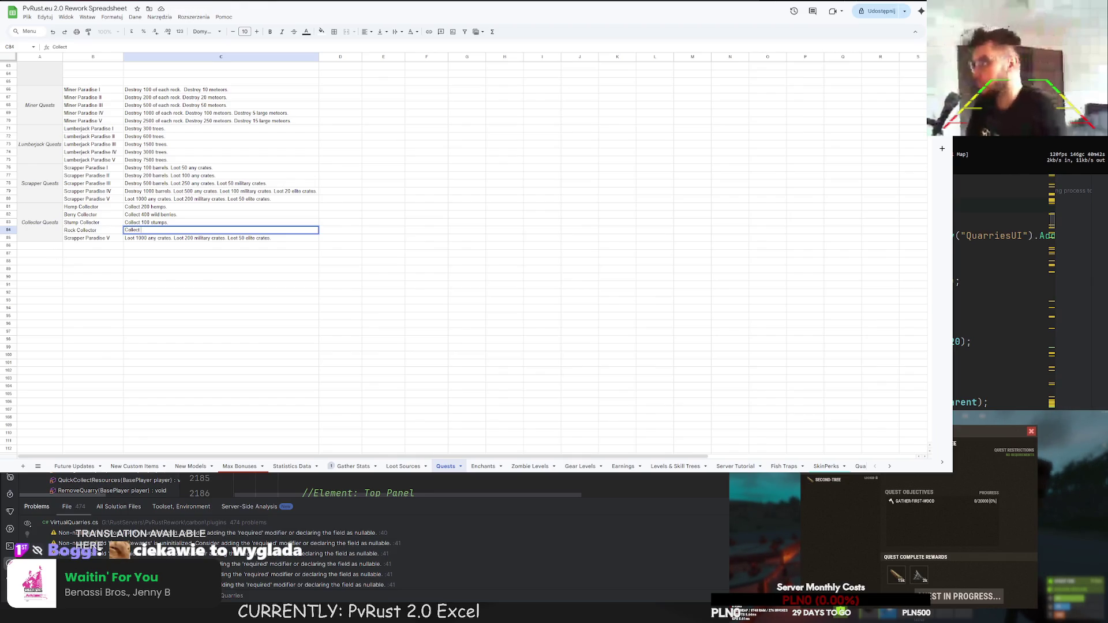
left_click(145, 229)
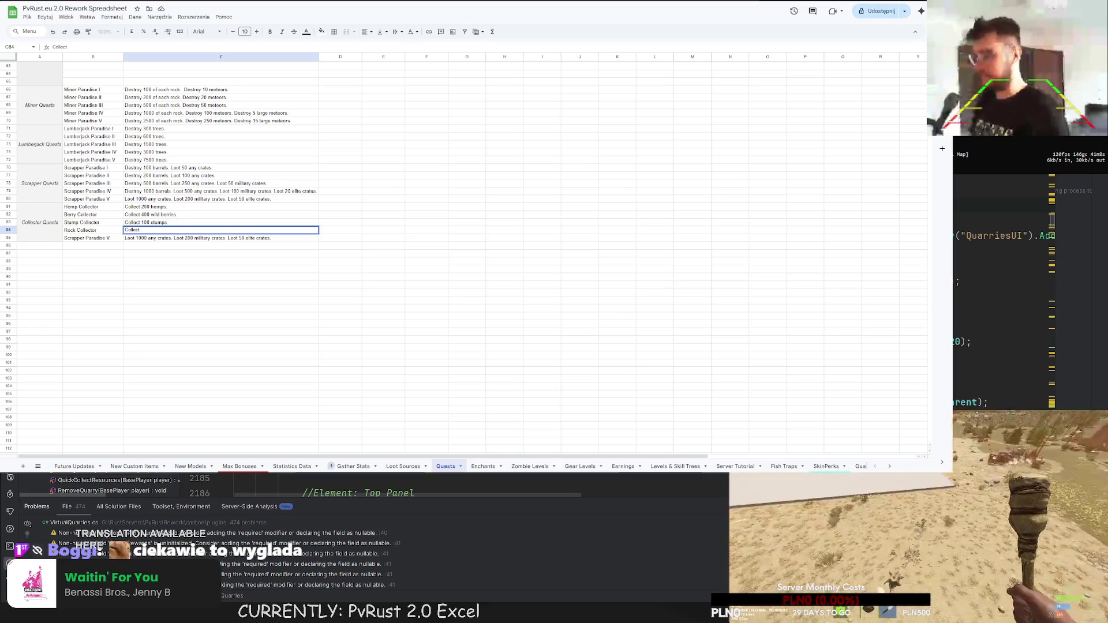
- In the Rust console, run 'spawn collecti' and list the matching collectible spawn names
key("F1")
type("spawn collecti")
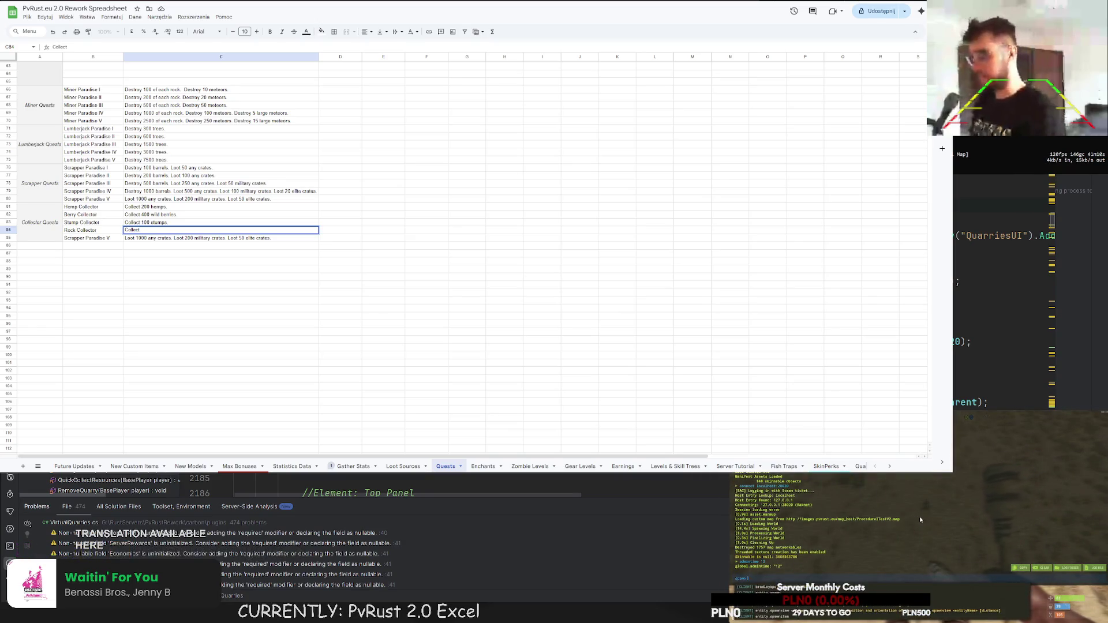
key("Return")
key("Up")
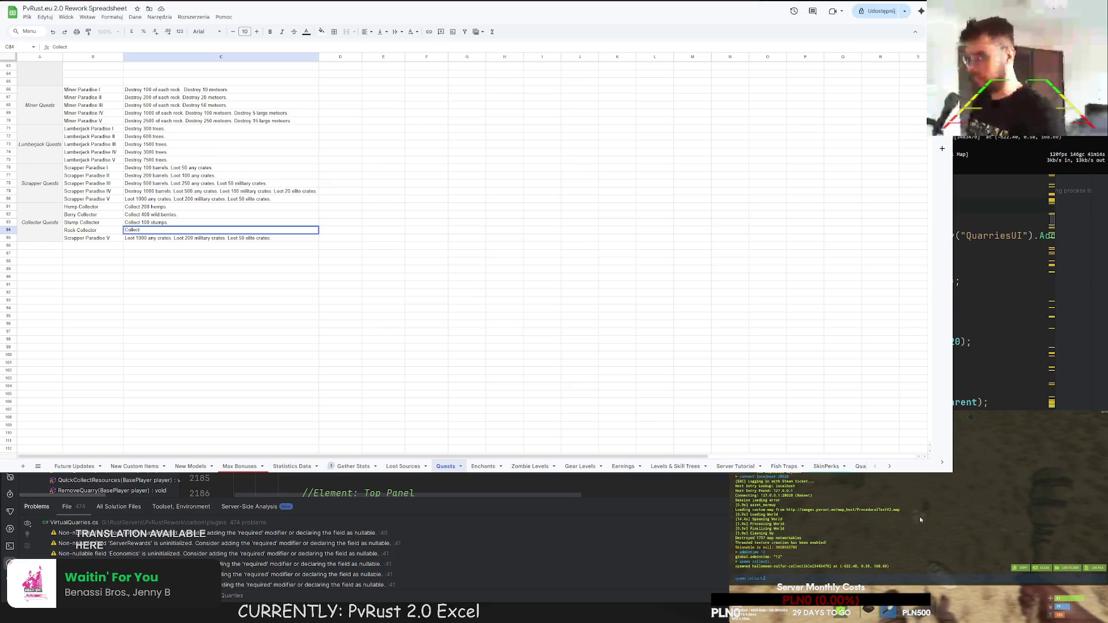
key("BackSpace")
key("Return")
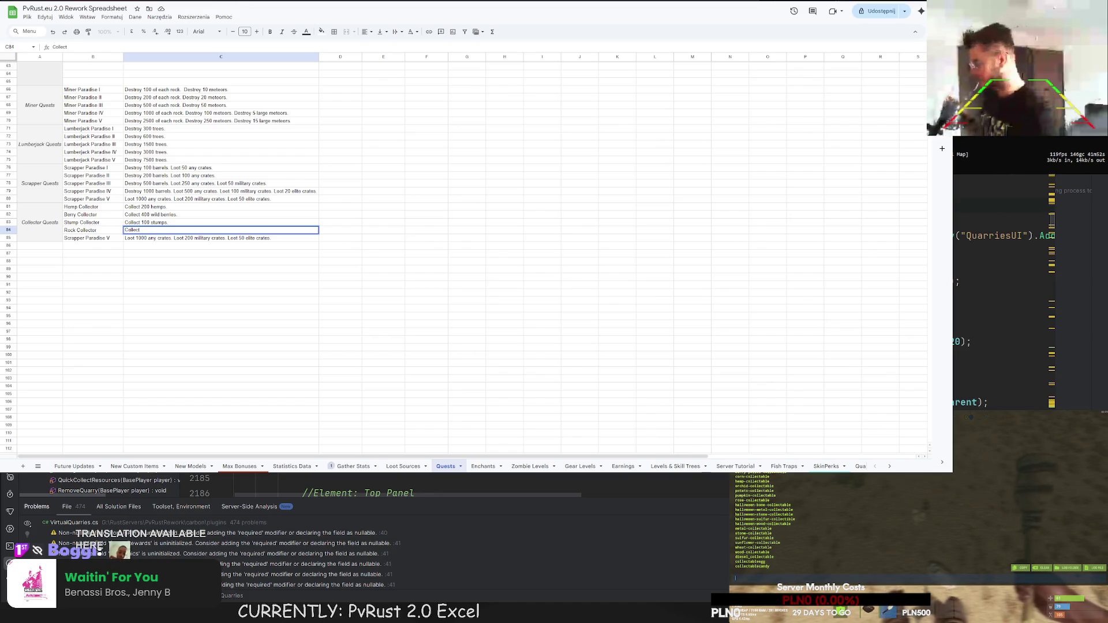
- Open a new browser tab
key("ctrl+t")
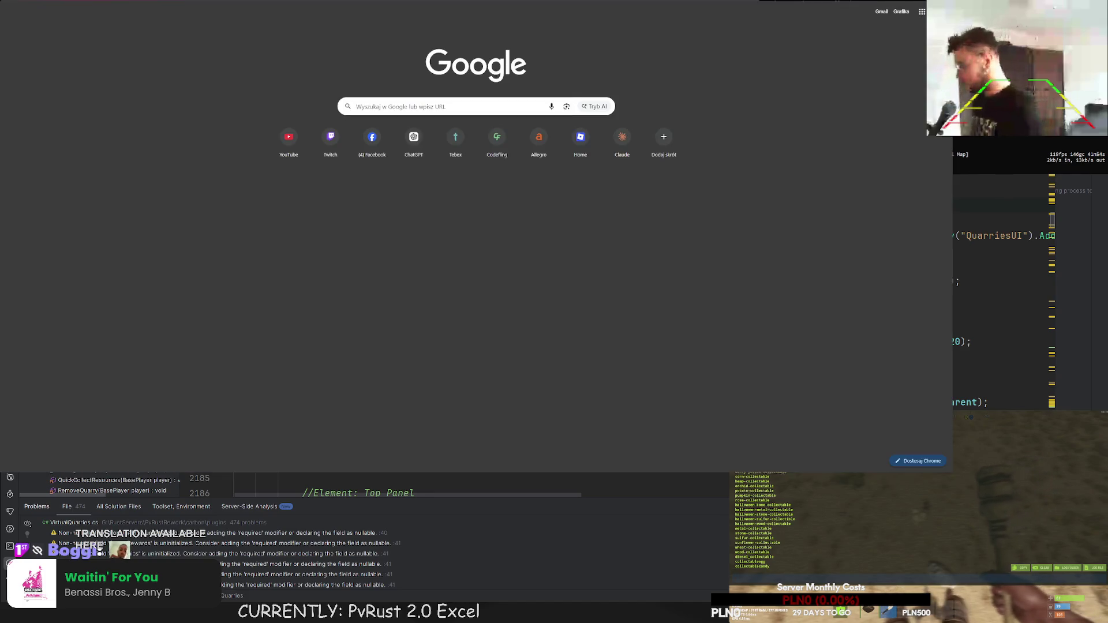
- Search Google for 'collectable and collectible' and open Grammarly's comparison article
type("colle")
key("Escape")
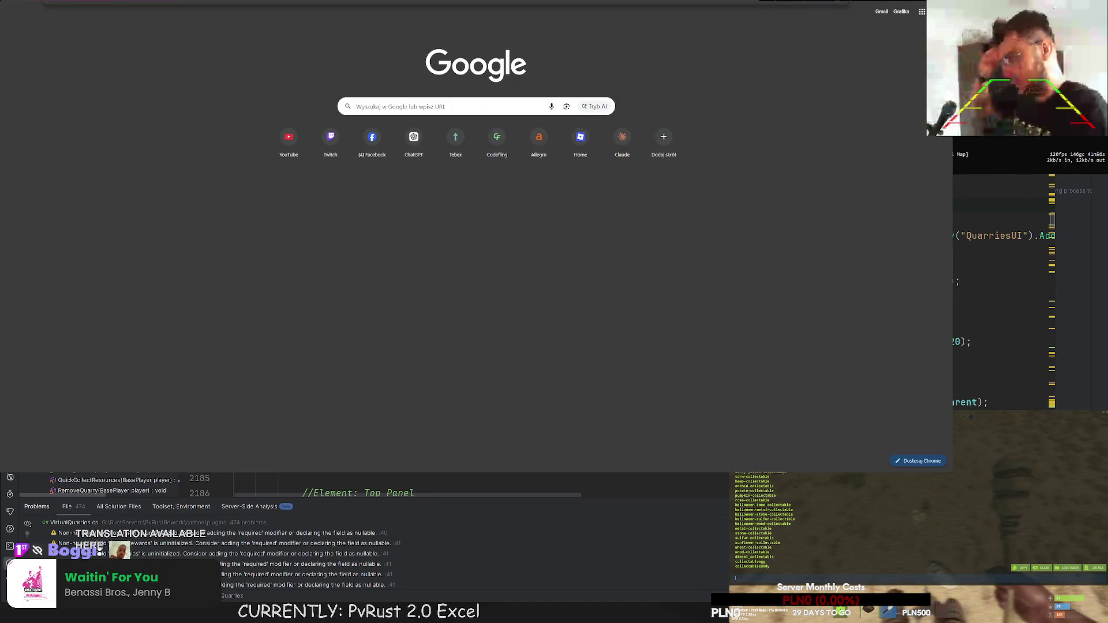
key("Return")
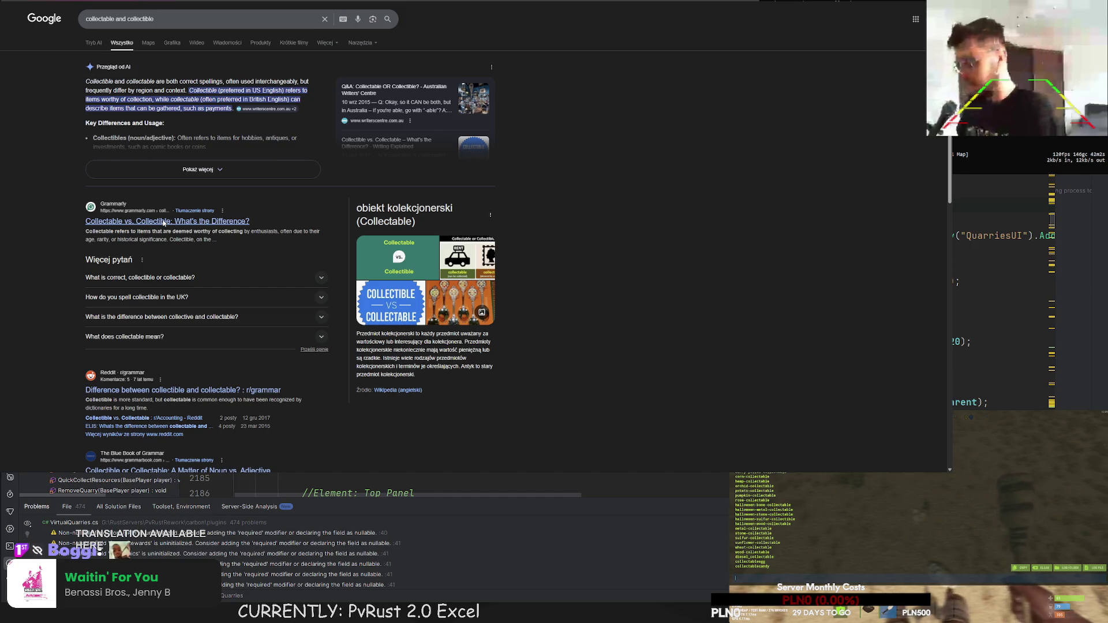
left_click(164, 222)
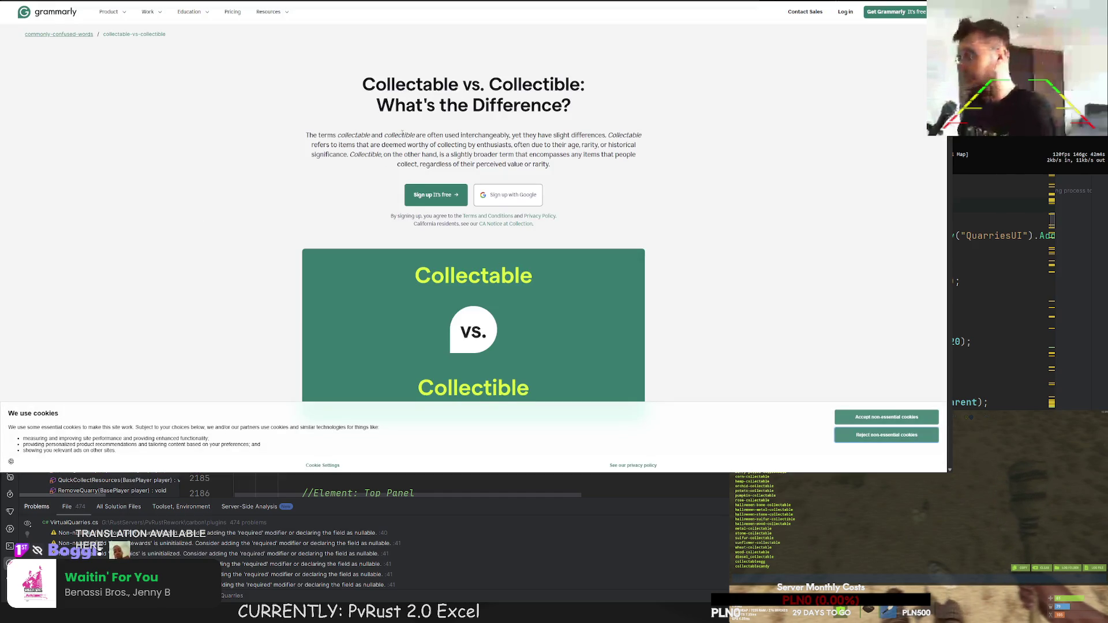
- Scroll down to the Grammarly definitions and highlight part of the Collectible definition
scroll(403, 133, "down", 10)
scroll(408, 132, "down", 6)
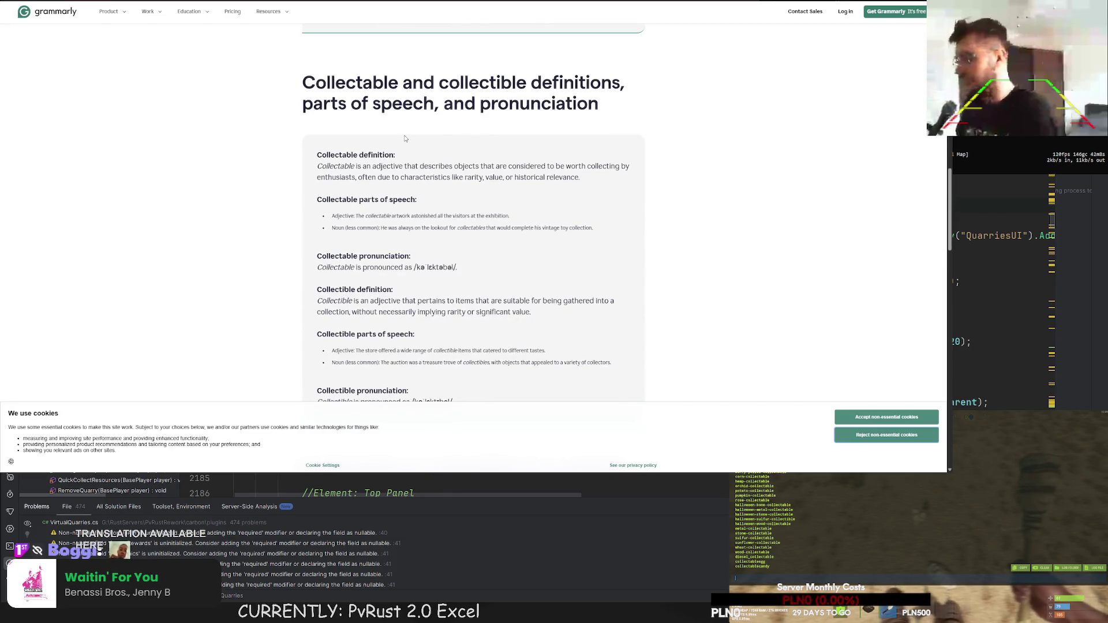
scroll(405, 139, "down", 2)
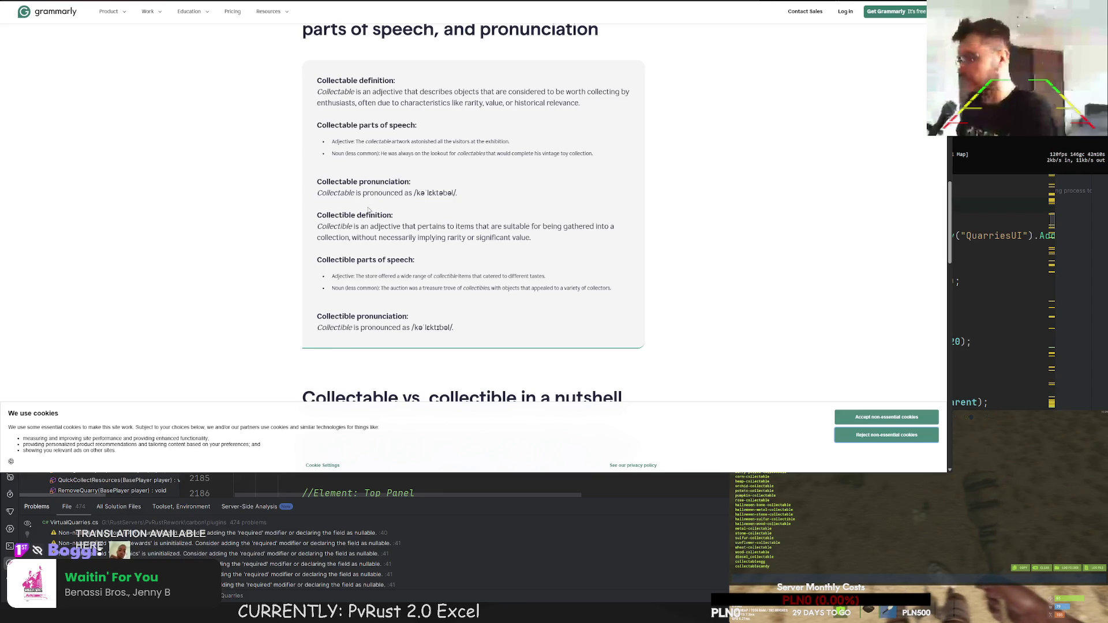
left_click_drag(423, 91, 497, 91)
mouse_move(423, 91)
left_mouse_down()
mouse_move(612, 91)
mouse_move(582, 103)
mouse_move(389, 103)
mouse_move(413, 102)
left_mouse_up()
mouse_move(394, 214)
left_mouse_down()
mouse_move(338, 225)
mouse_move(506, 223)
left_mouse_up()
left_click_drag(530, 227, 602, 228)
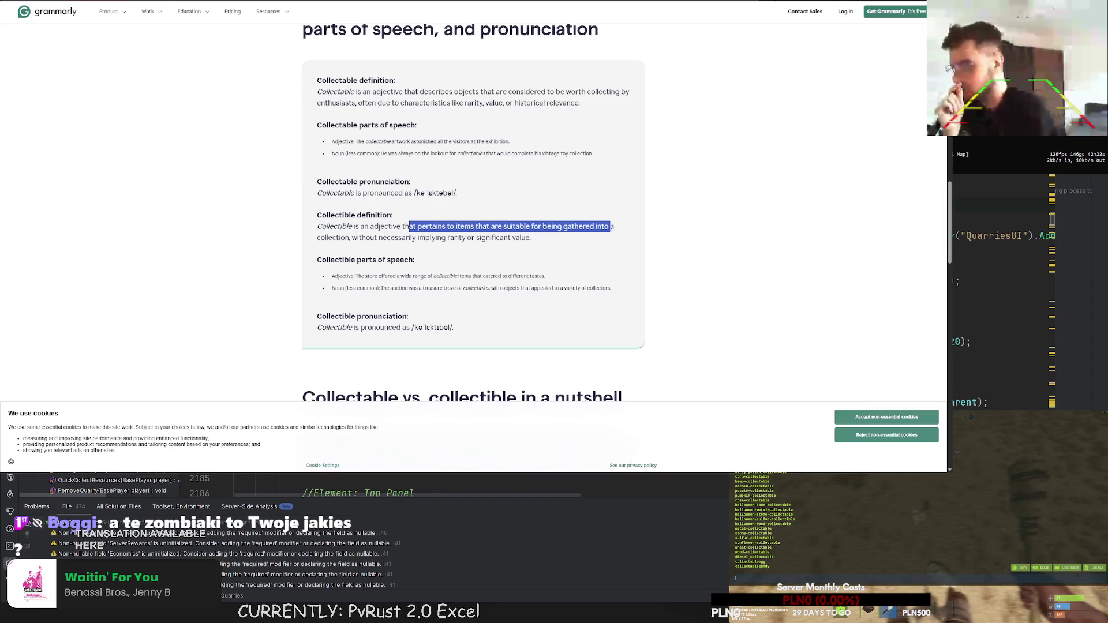
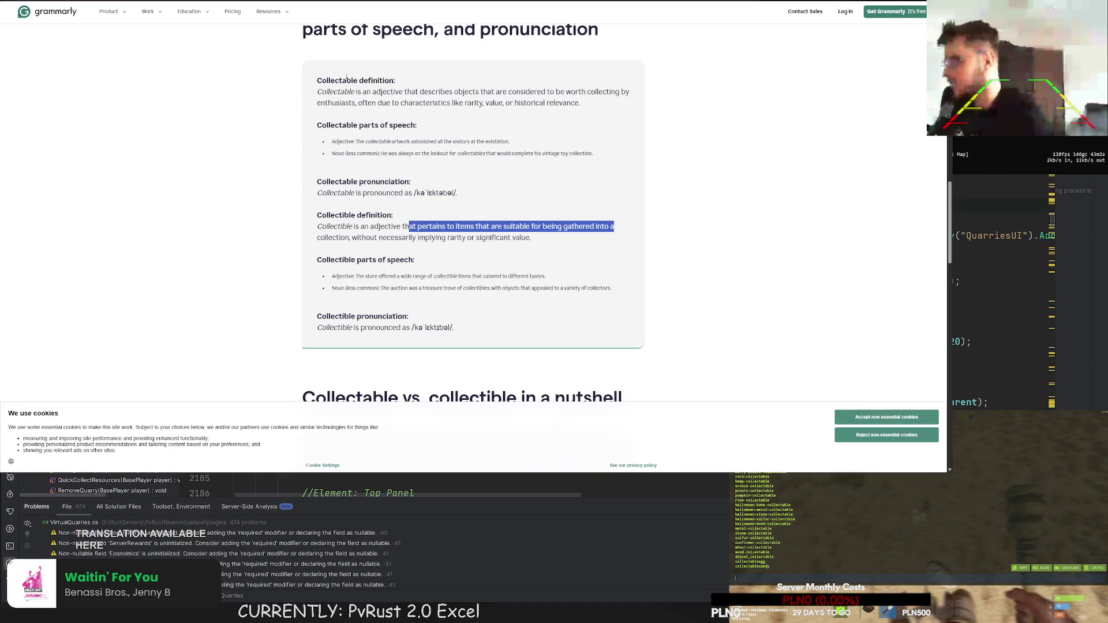
- Compare Grammarly's Collectable and Collectible definition headings, then return to the spreadsheet
left_click_drag(329, 80, 351, 81)
left_click_drag(321, 215, 348, 216)
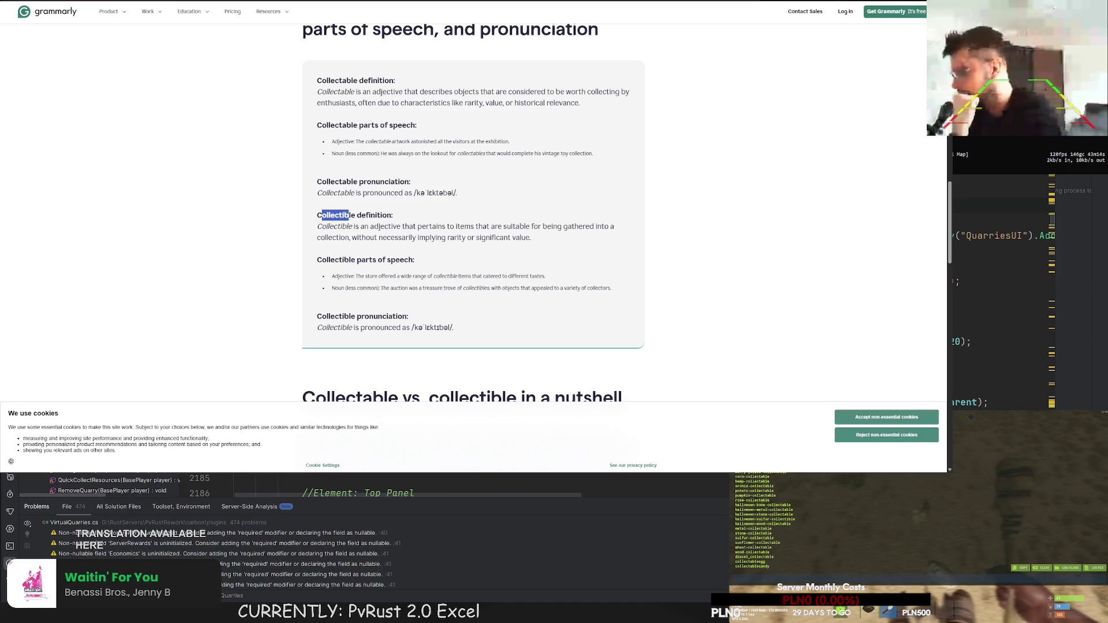
key("alt+Tab")
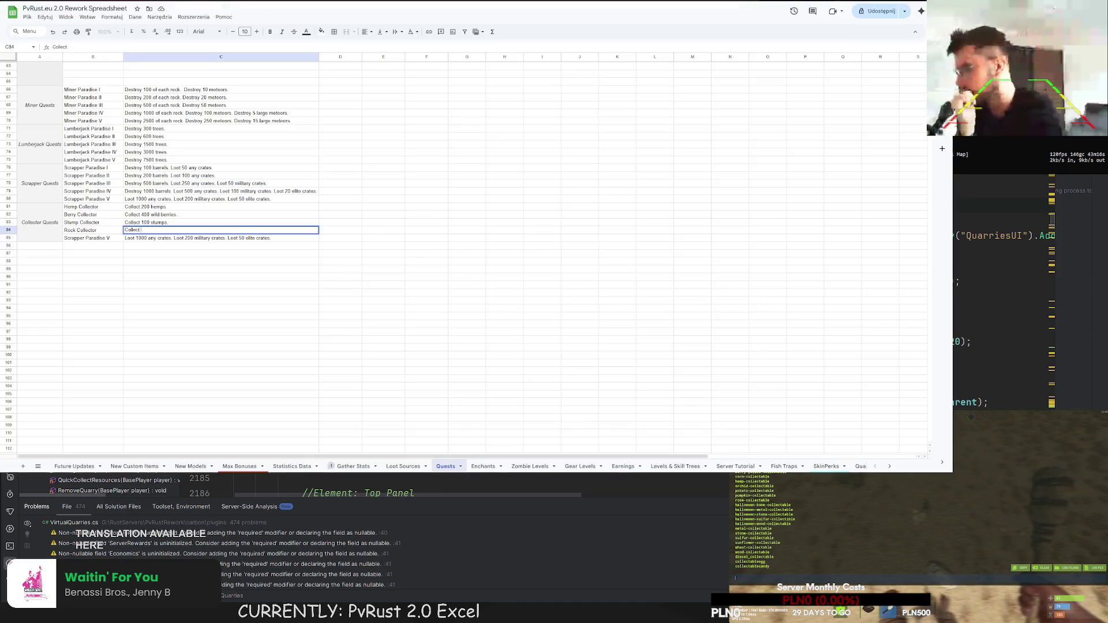
- Finish the Rock Collector task in C84 as 'Collect 300 rocks.'
key("Down")
key("Down")
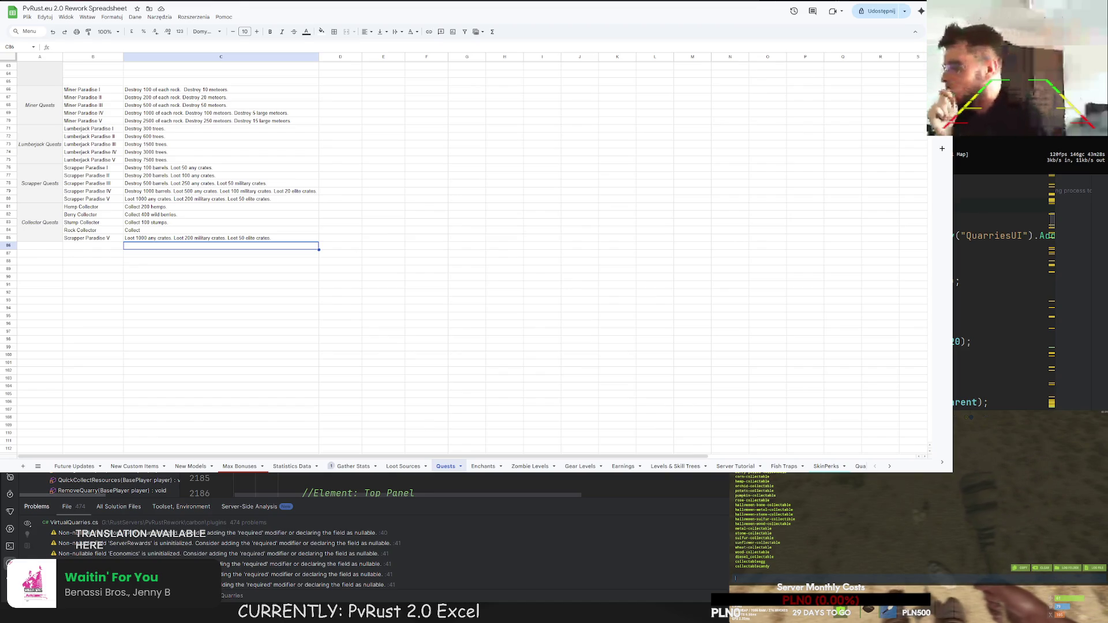
double_click(158, 229)
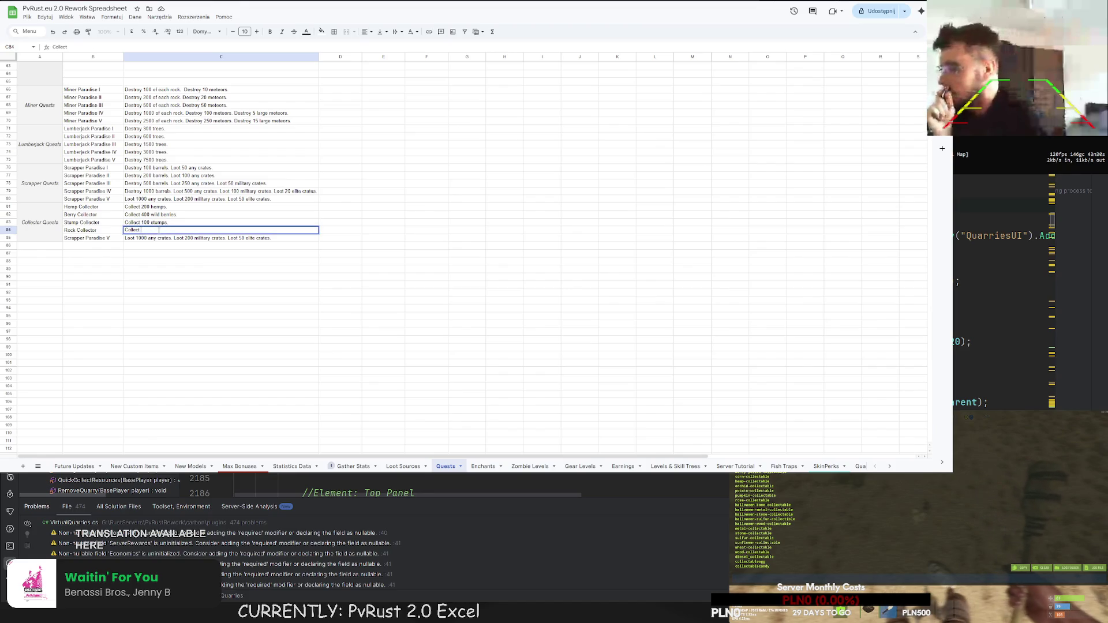
type("300 rock")
key("BackSpace")
type("cks.")
key("Return")
left_click(159, 231)
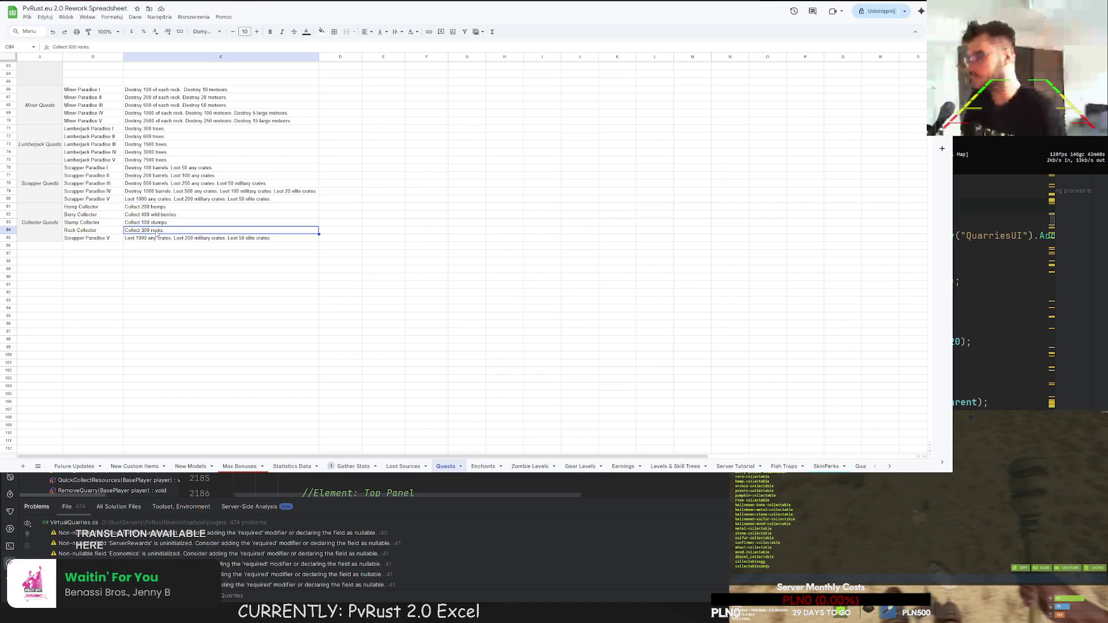
- Rename the quest in B85 to 'Food Collector'
double_click(87, 237)
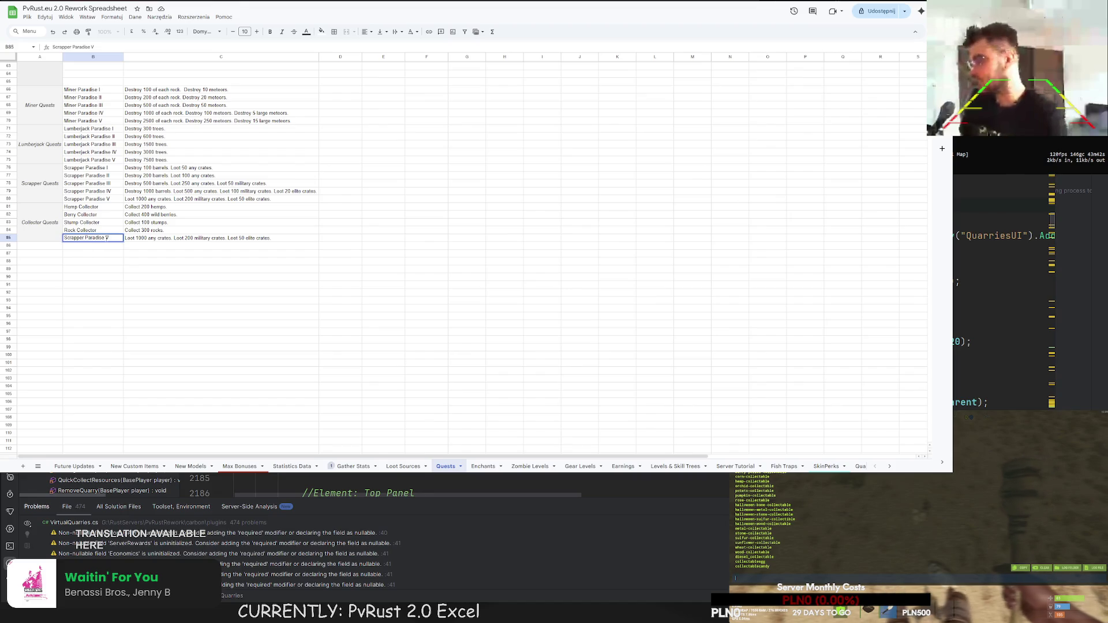
type("Food Col")
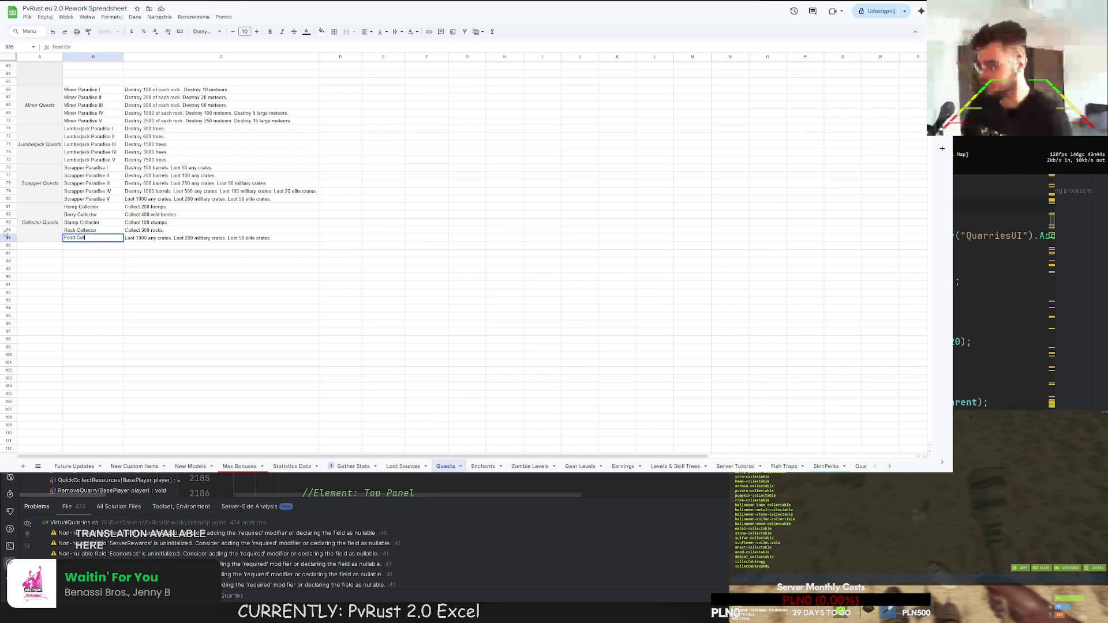
type("lector")
key("Return")
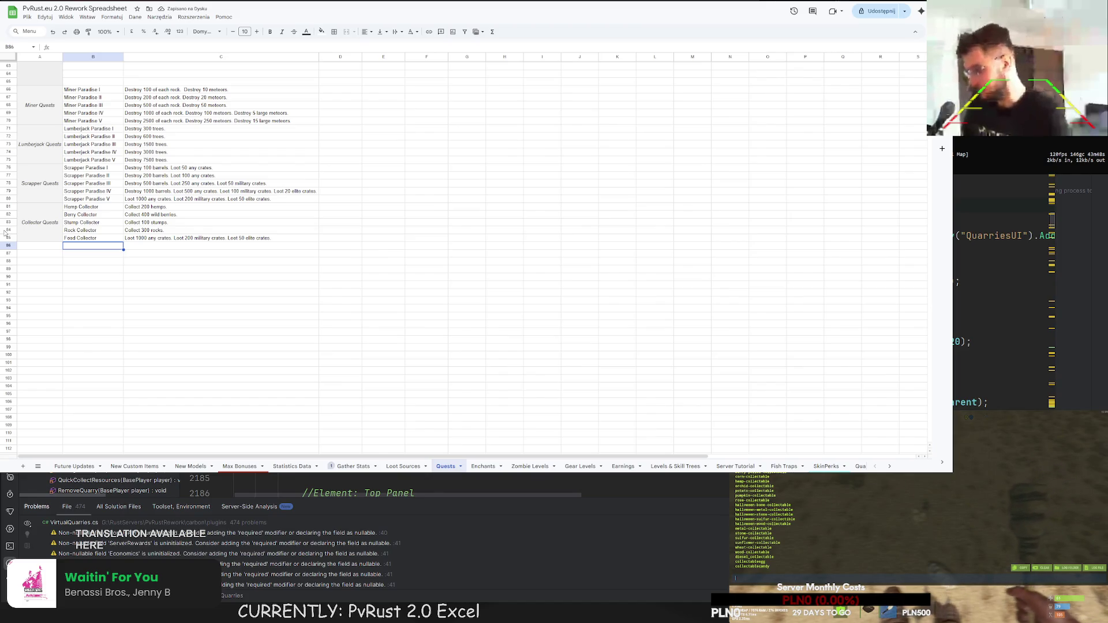
- Write C85's collection task using the potato/corn/pumpkin/wheat crop list copied from C39
double_click(139, 238)
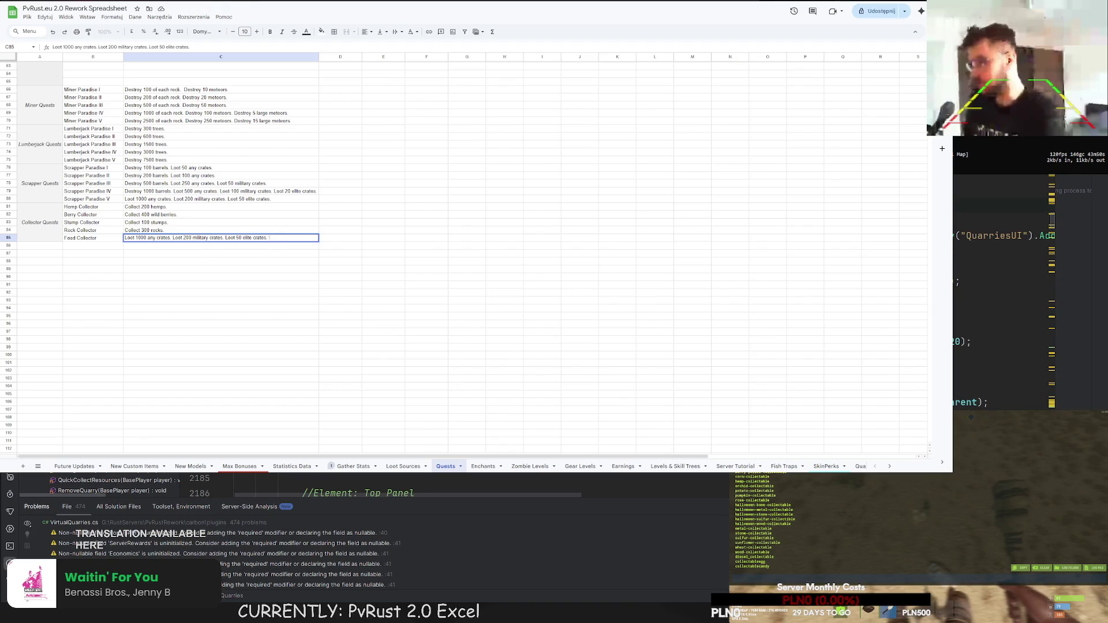
key("ctrl+a")
type("Col")
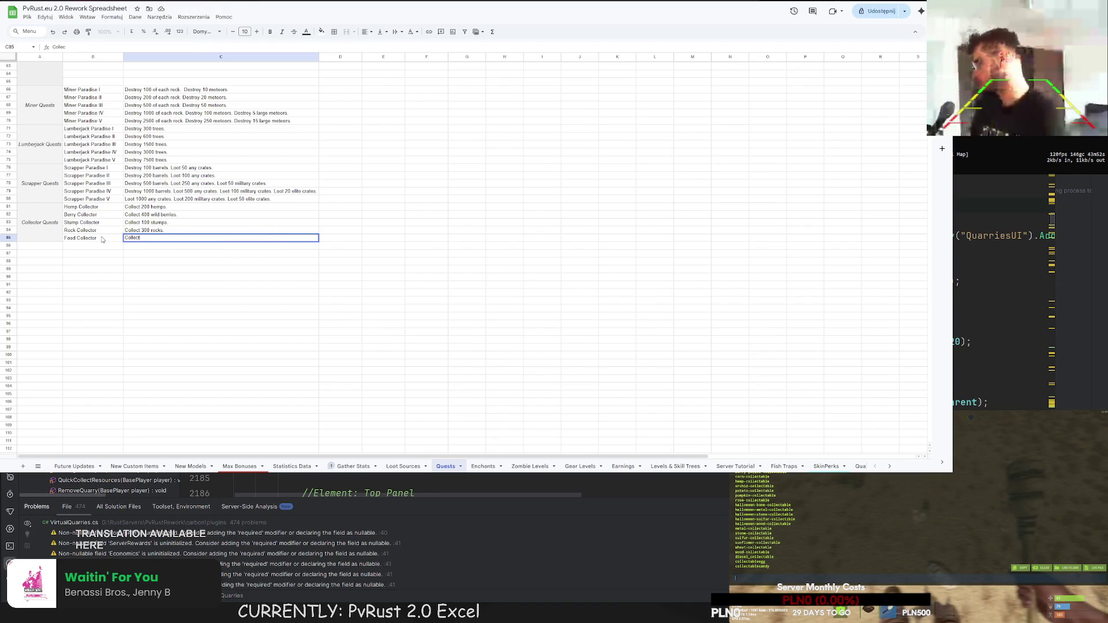
type("00")
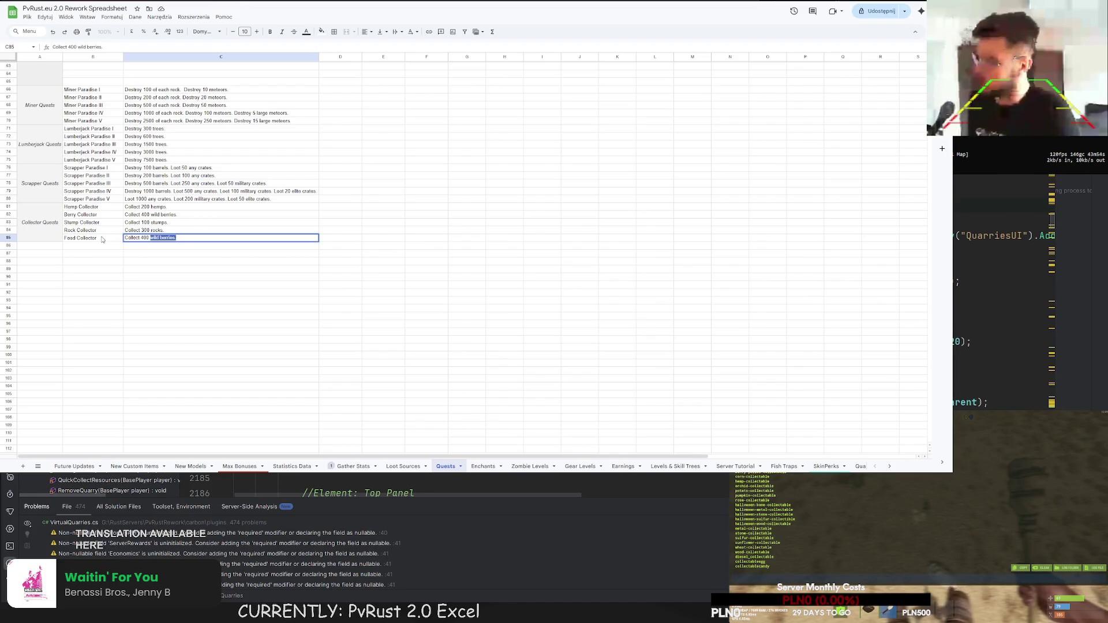
scroll(173, 231, "up", 10)
double_click(228, 177)
left_click_drag(229, 176, 161, 183)
key("ctrl+c")
left_click(239, 255)
scroll(239, 254, "down", 10)
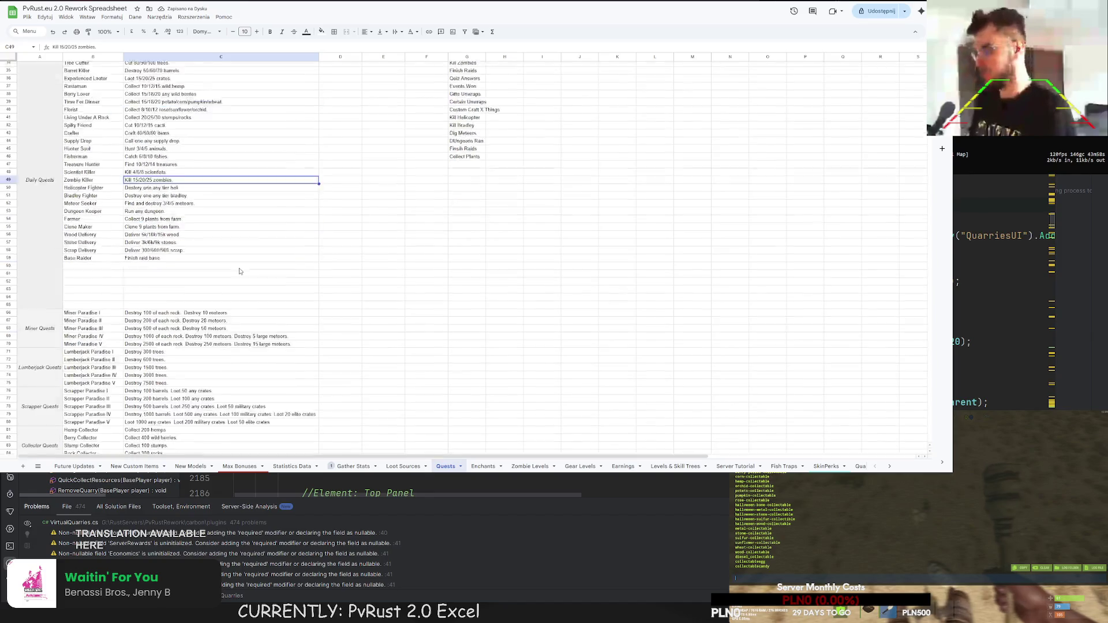
left_click(185, 241)
double_click(185, 241)
left_click_drag(178, 238, 141, 238)
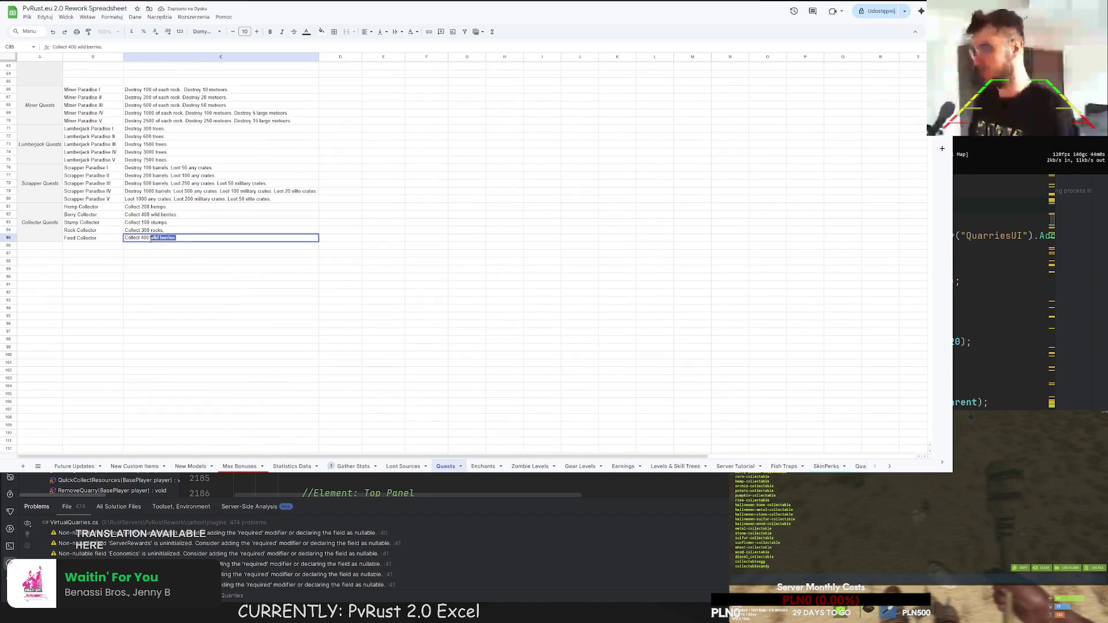
key("ctrl+v")
left_click(159, 247)
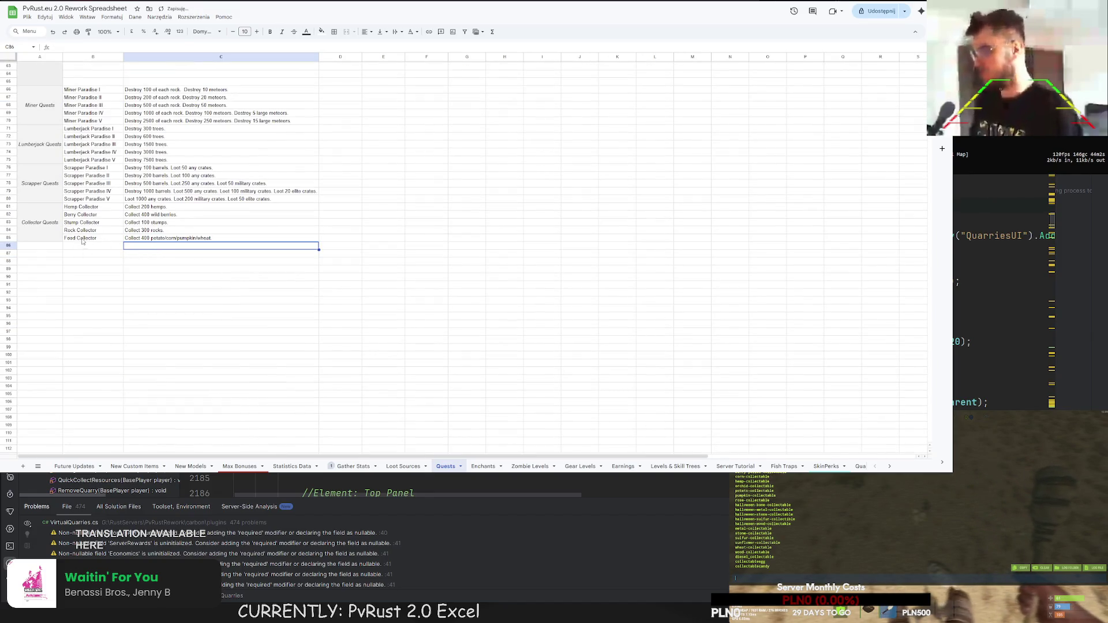
- Copy Food Collector into B86 and rename it 'Flower Collector'
left_click(82, 242)
key("ctrl+c")
left_click(75, 247)
key("ctrl+v")
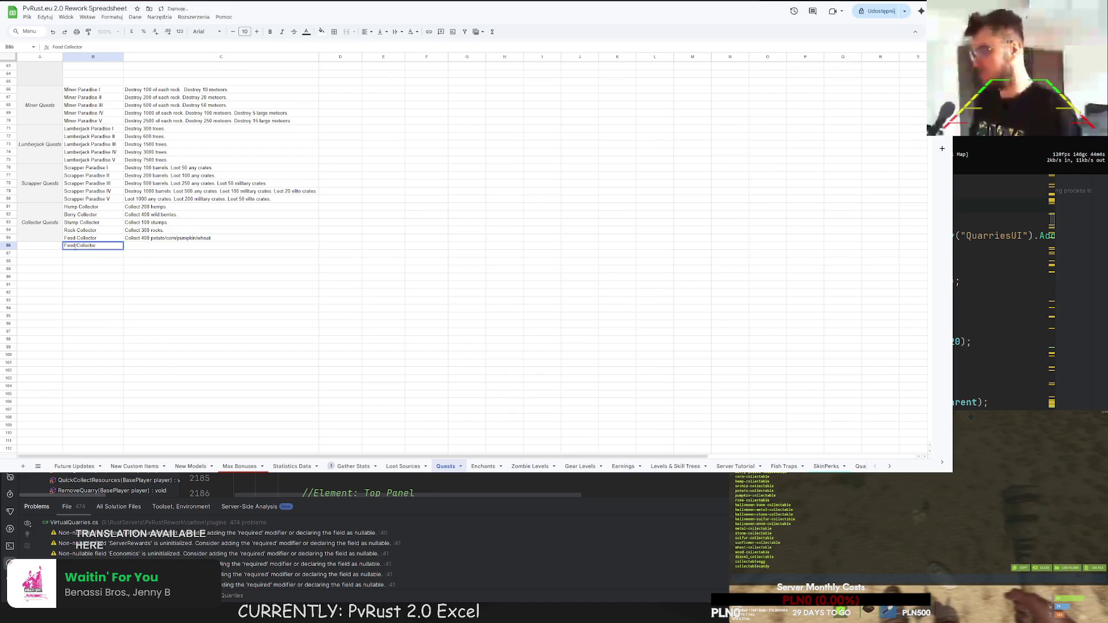
type("Flower")
key("Return")
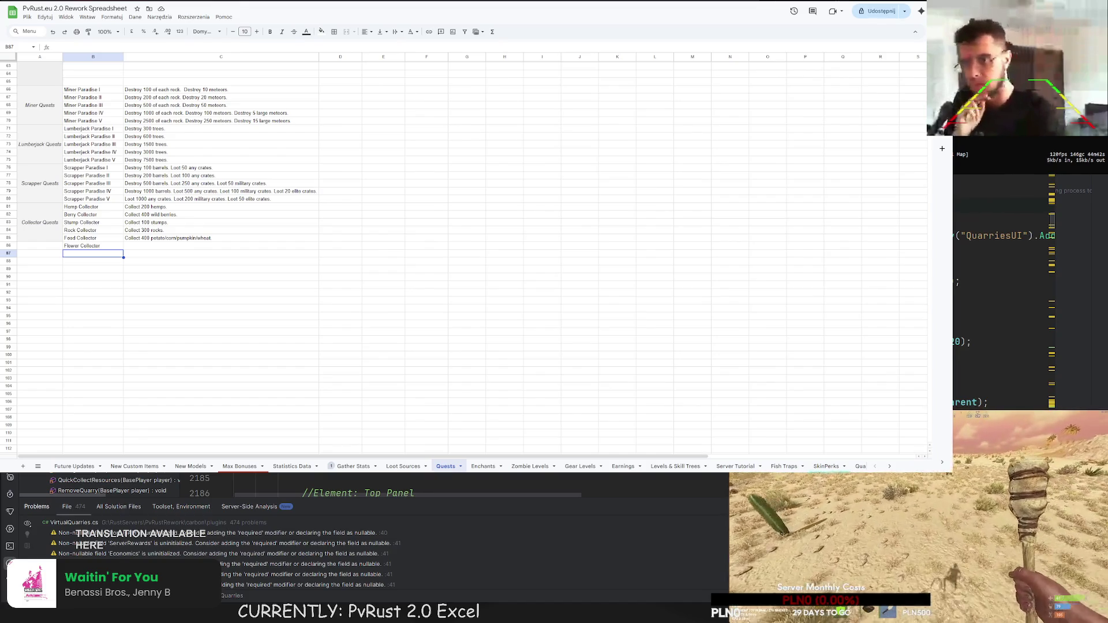
key("F1")
type("spawn rose")
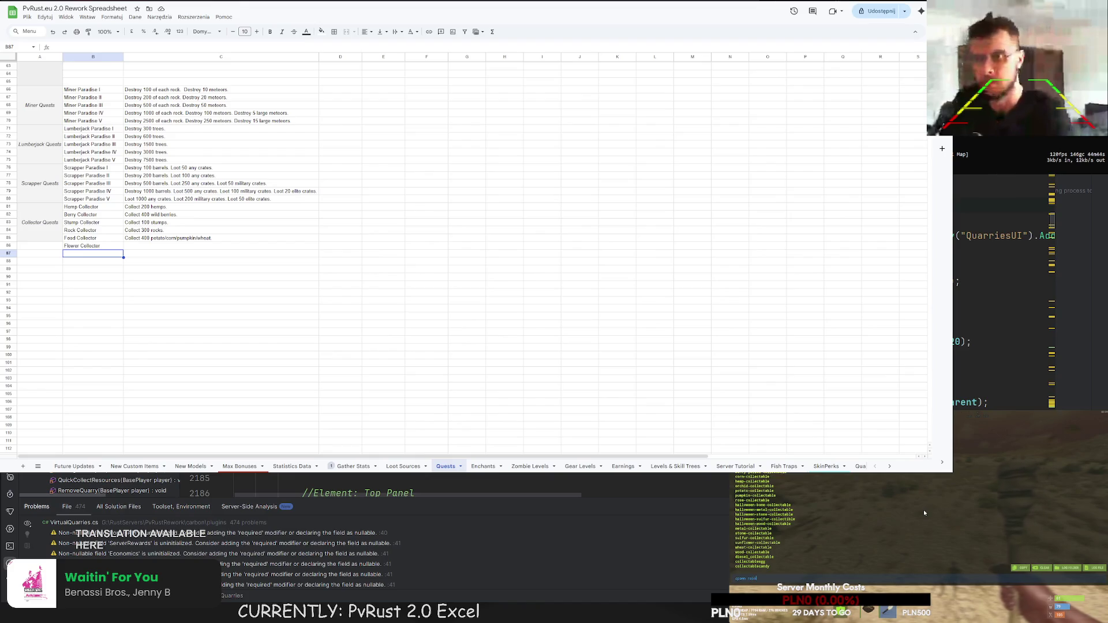
key("Return")
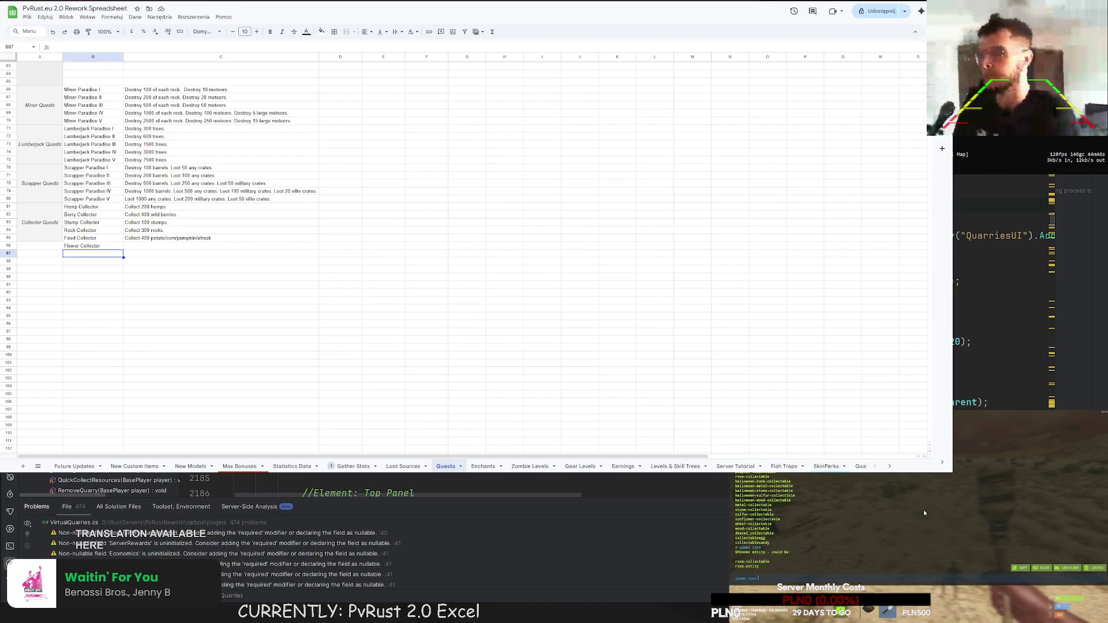
key("F1")
key("F1")
type("spawn rose-colle")
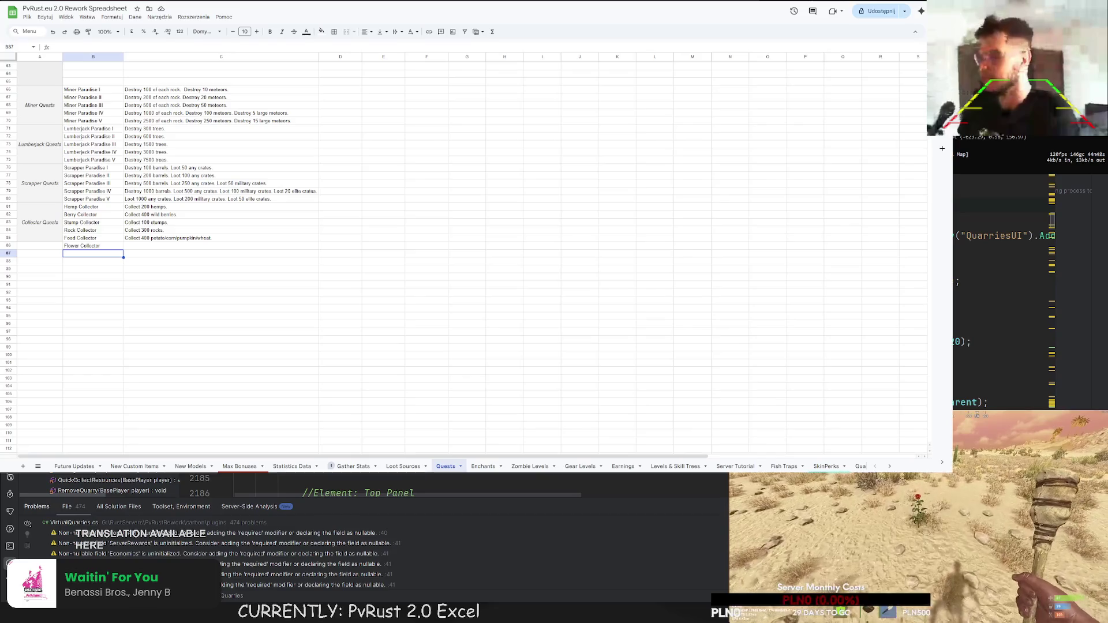
key("Return")
key("Up")
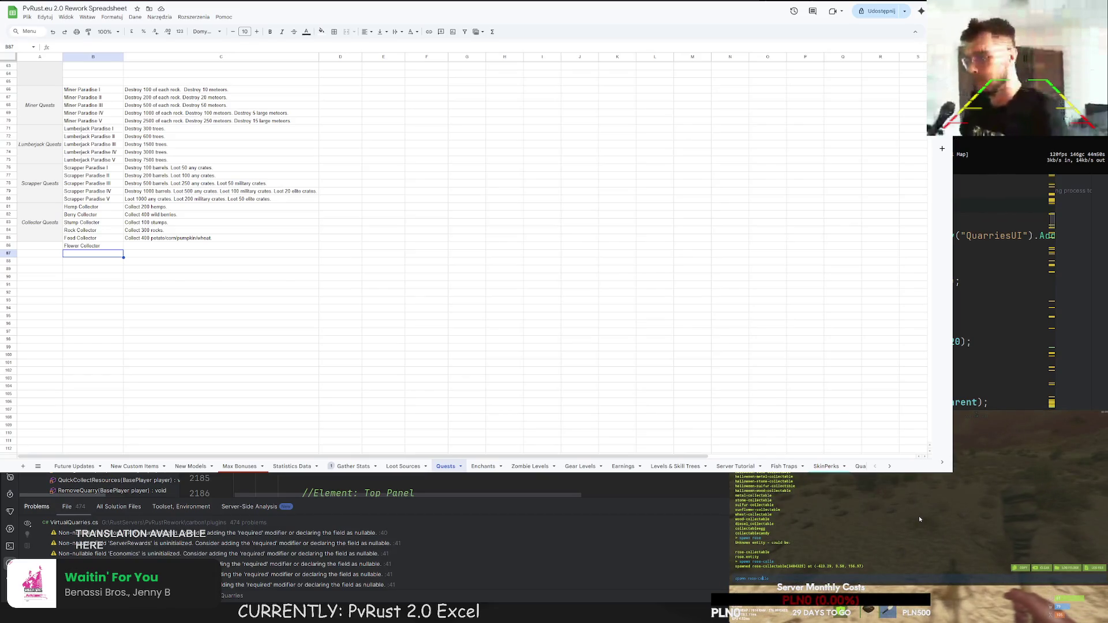
key("Return")
key("F1")
key("F1")
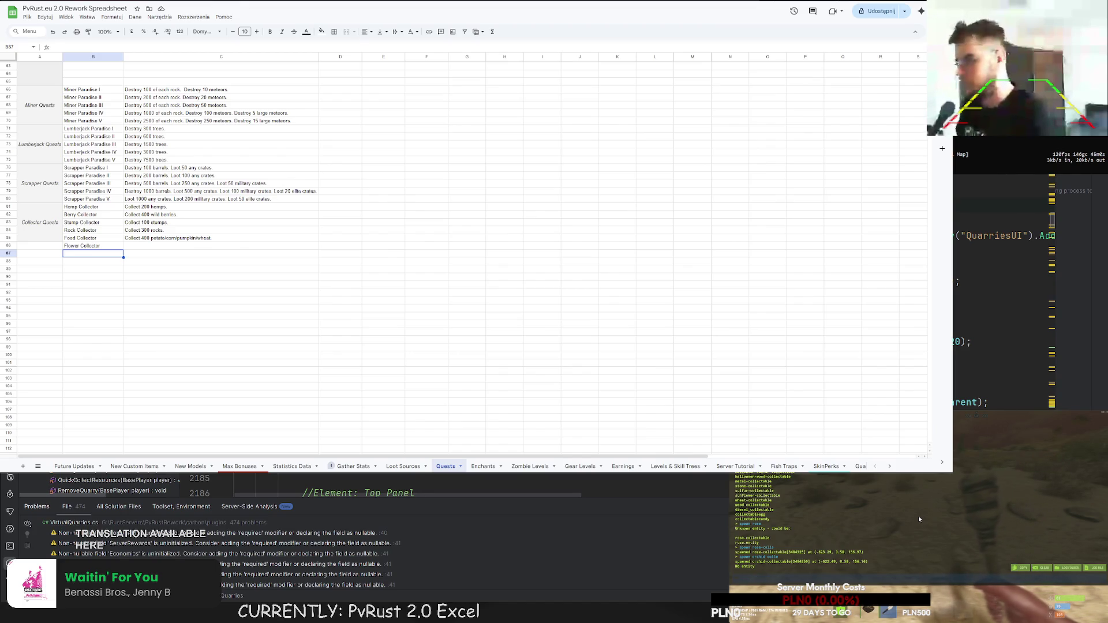
type("o")
key("Return")
key("Up")
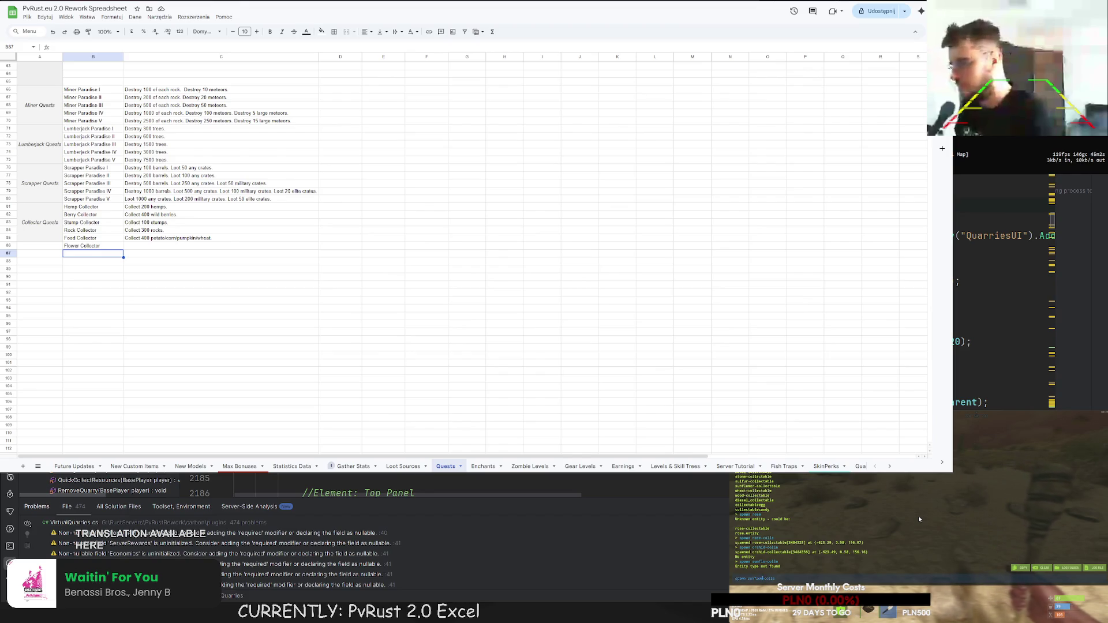
key("F1")
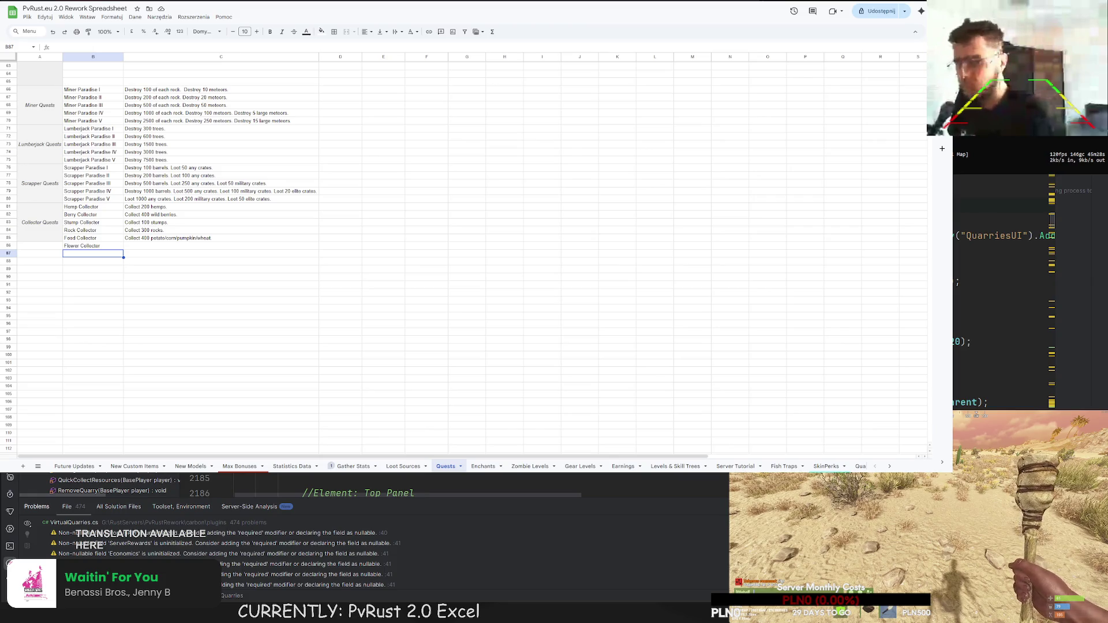
key("F1")
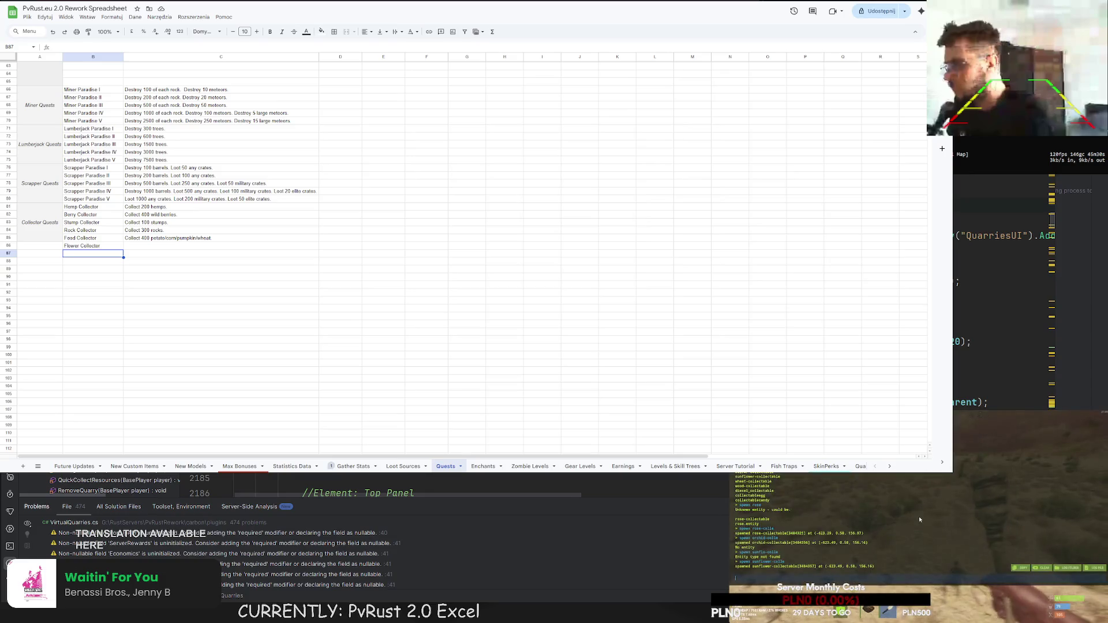
type("c.reload")
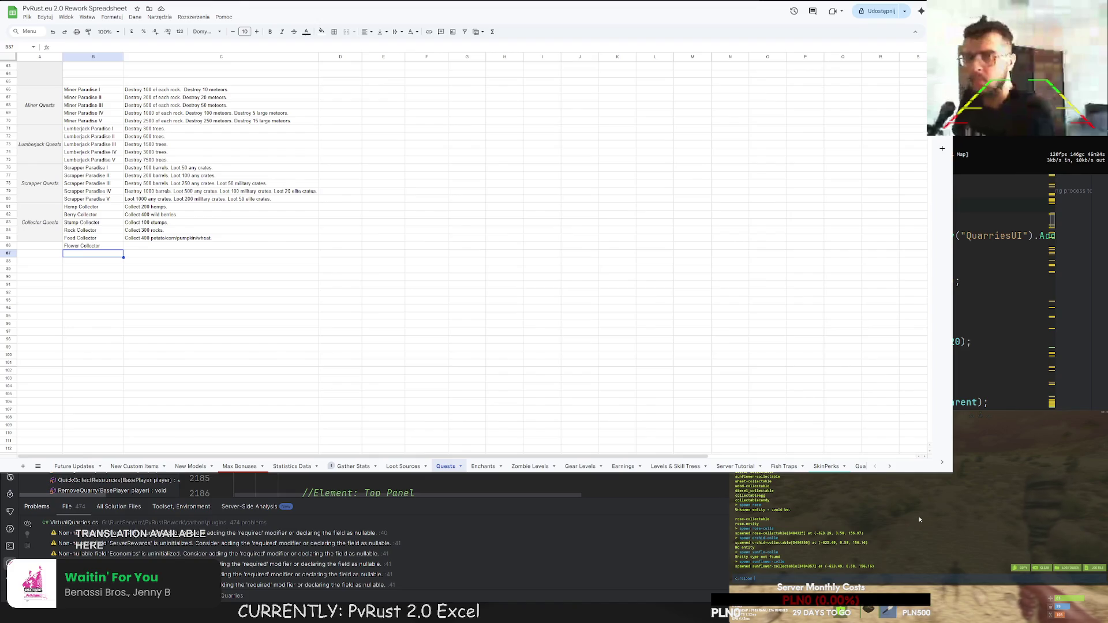
type("Enti")
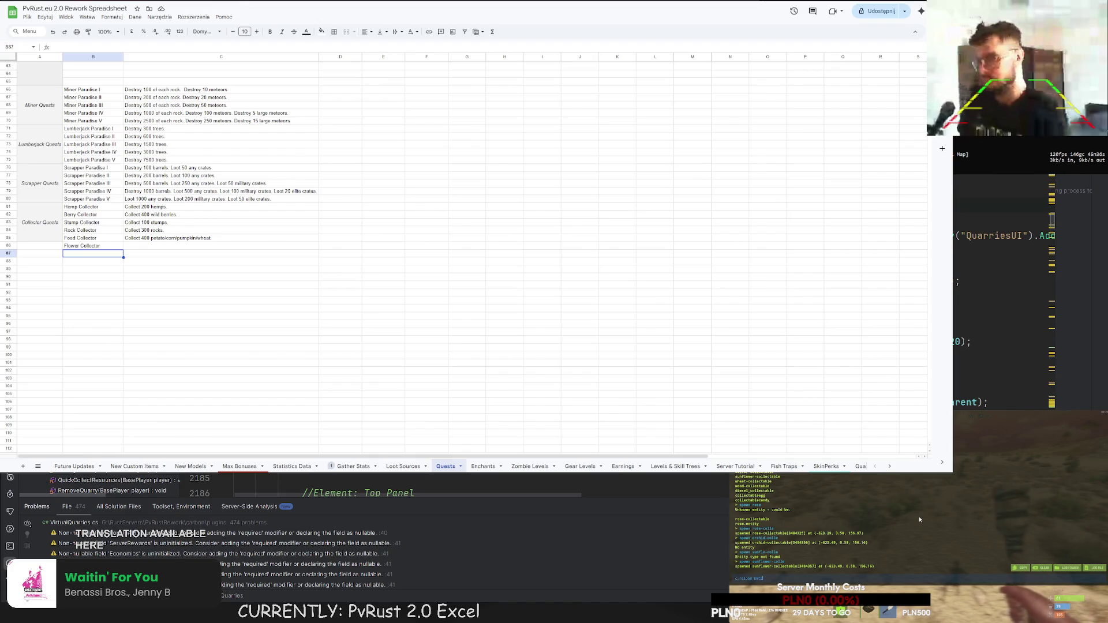
type("tyLoottor")
key("Return")
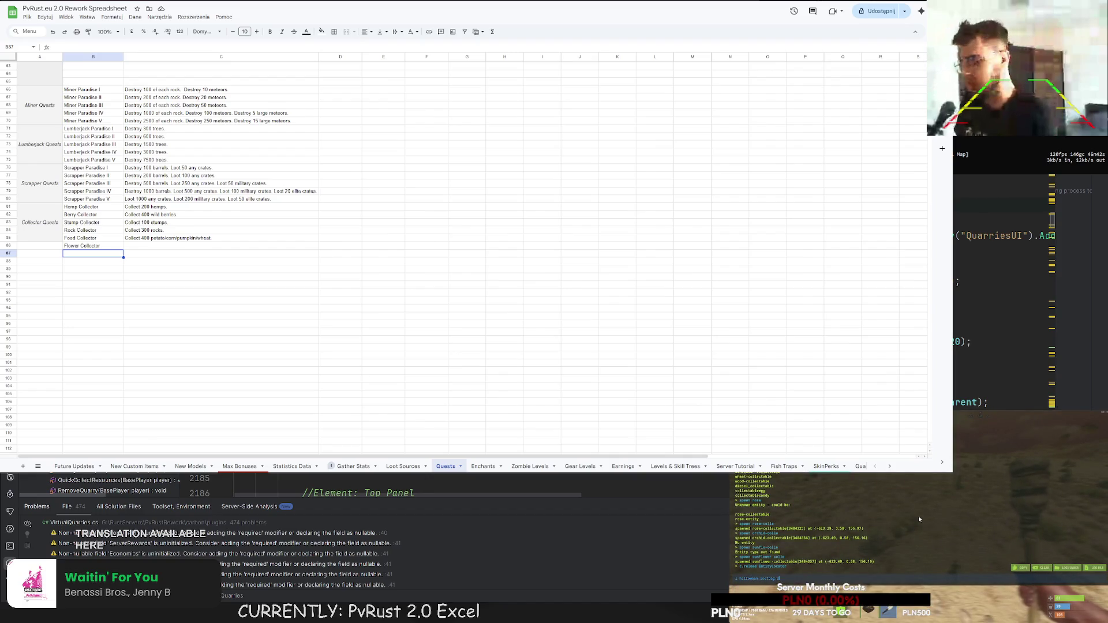
key("F1")
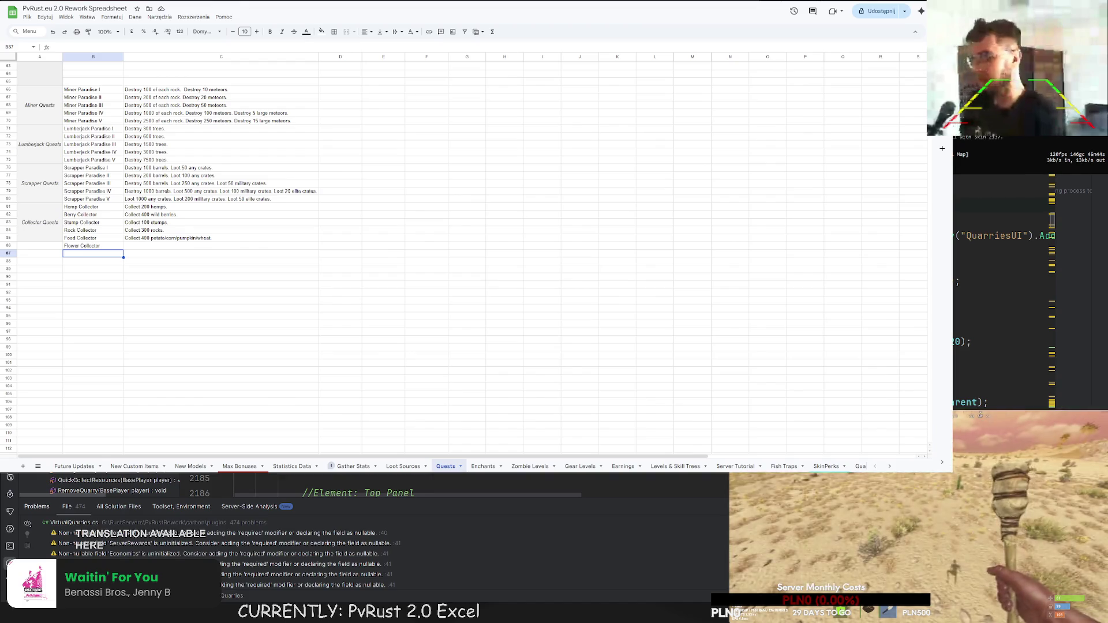
key("Tab")
left_click(869, 531)
left_click(950, 498)
key("Tab")
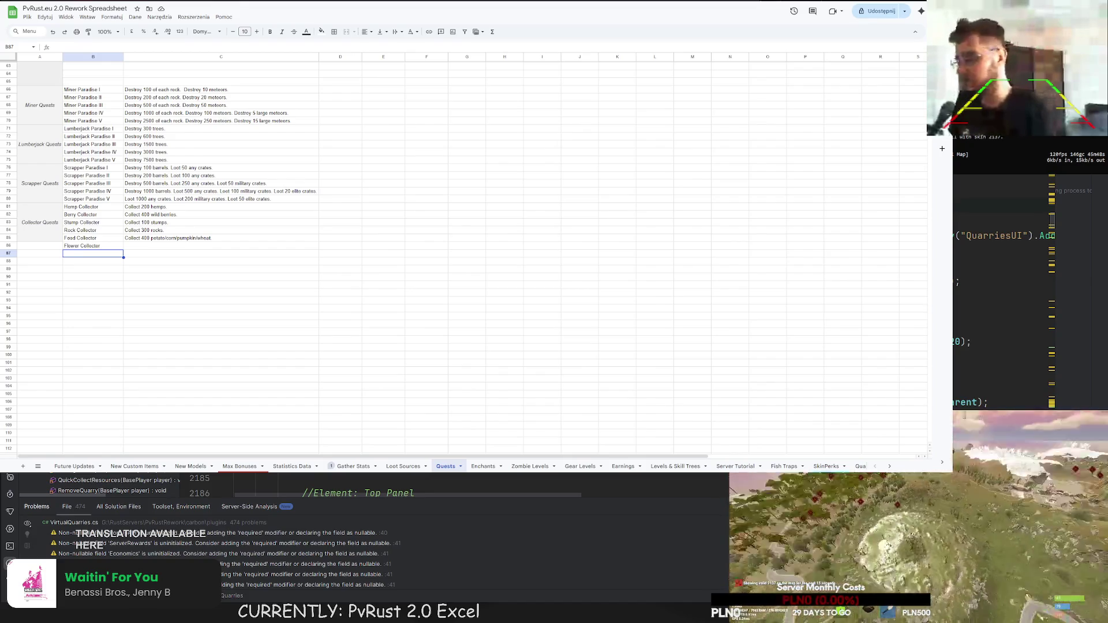
key("g")
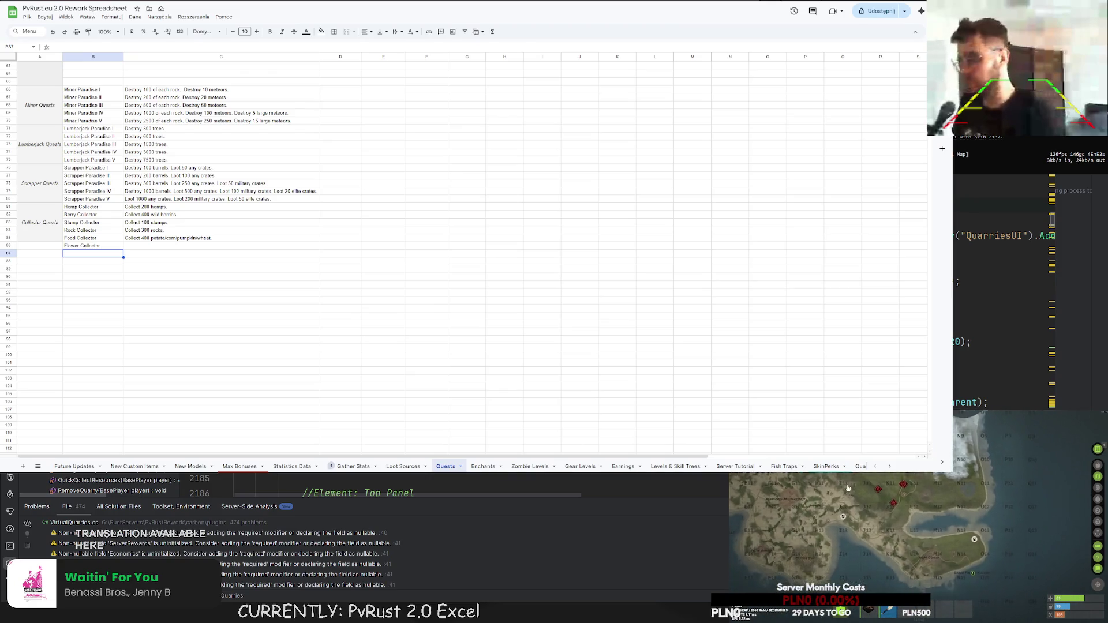
key("g")
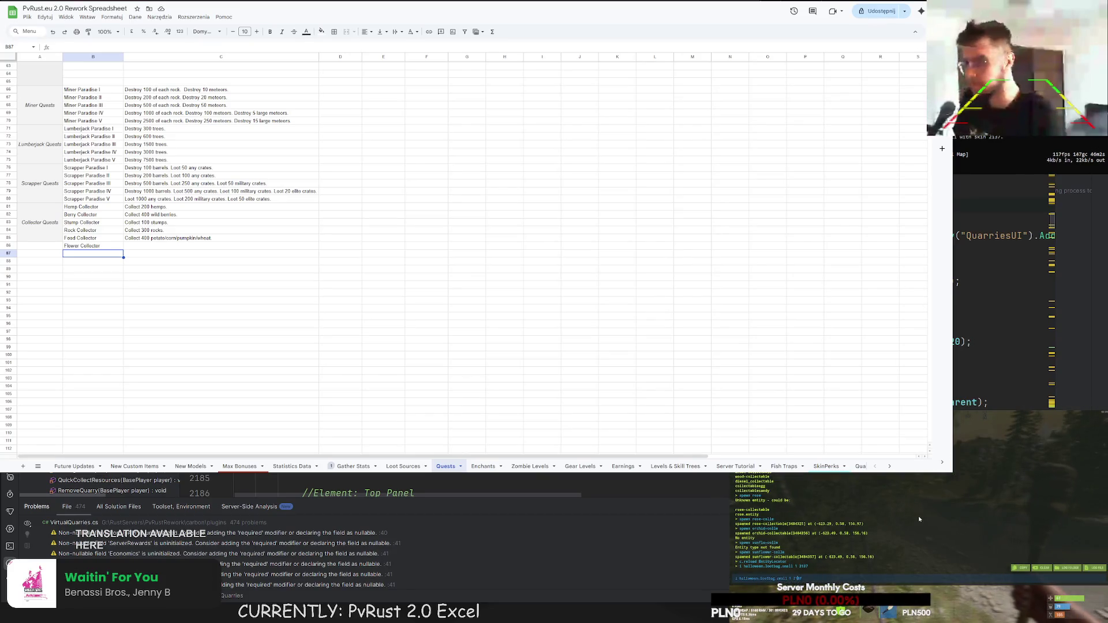
key("F1")
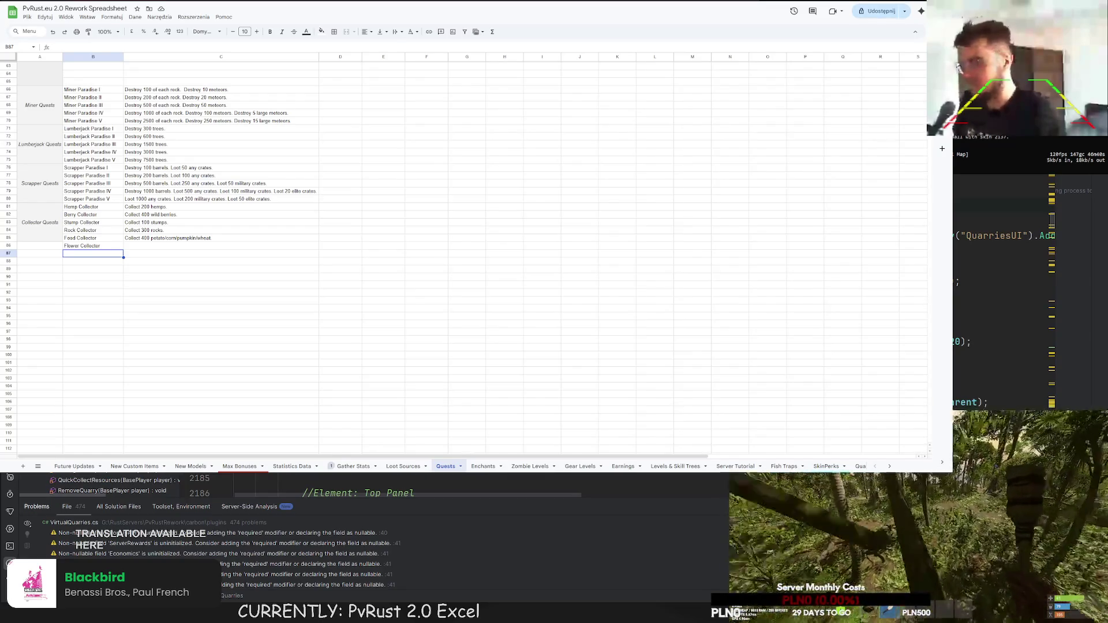
- Leave Flower Collector's description empty and change the Florist amounts in C40 to 6/8
left_click(134, 276)
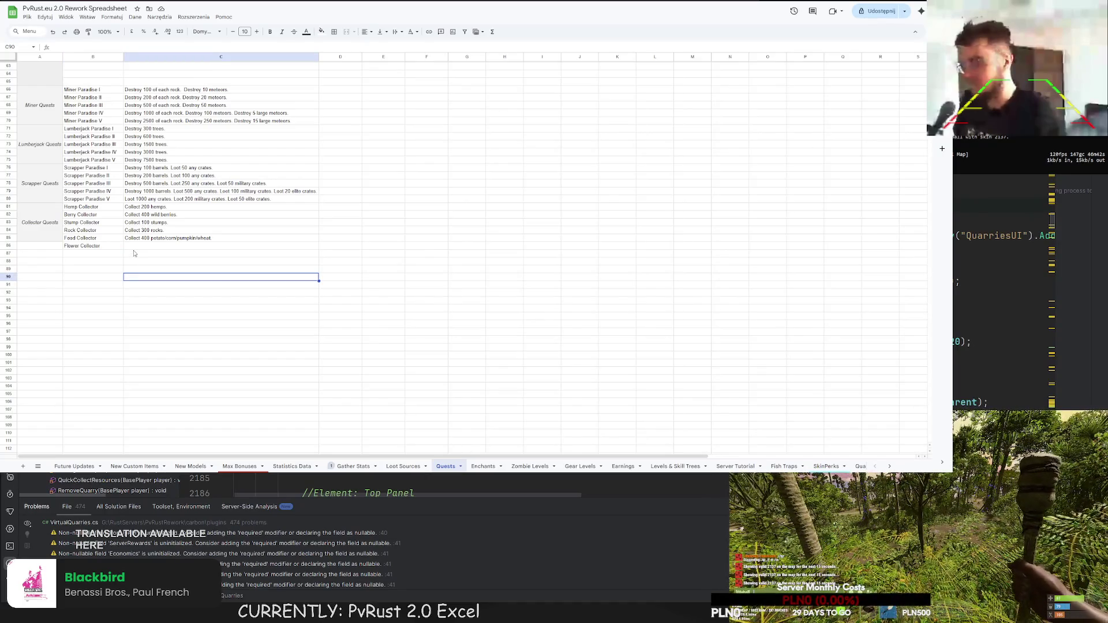
double_click(140, 247)
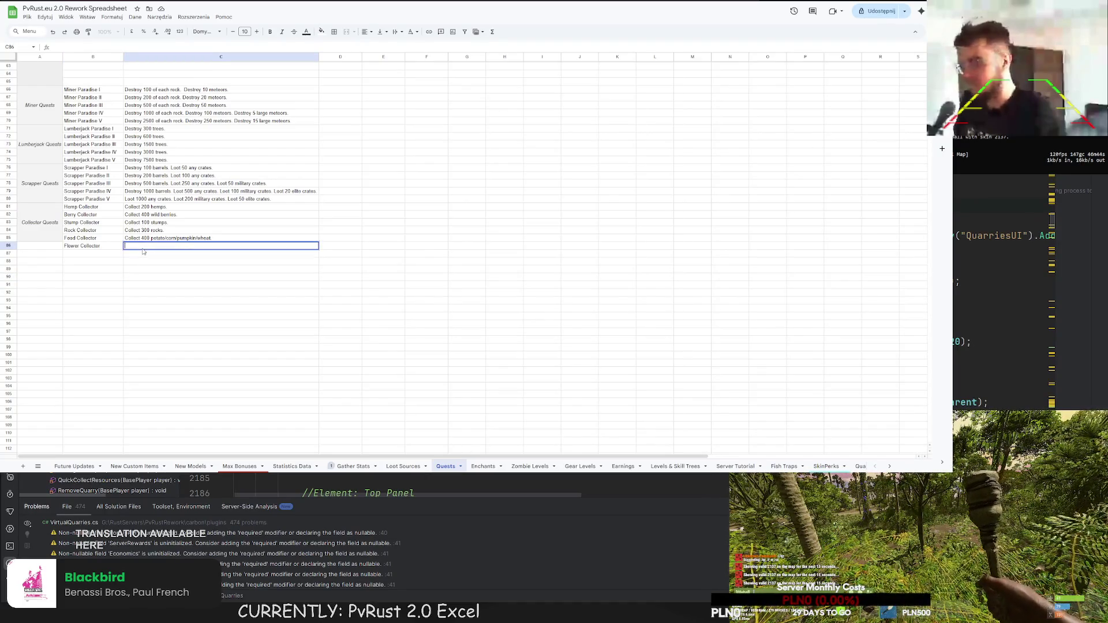
scroll(150, 288, "up", 10)
key("Escape")
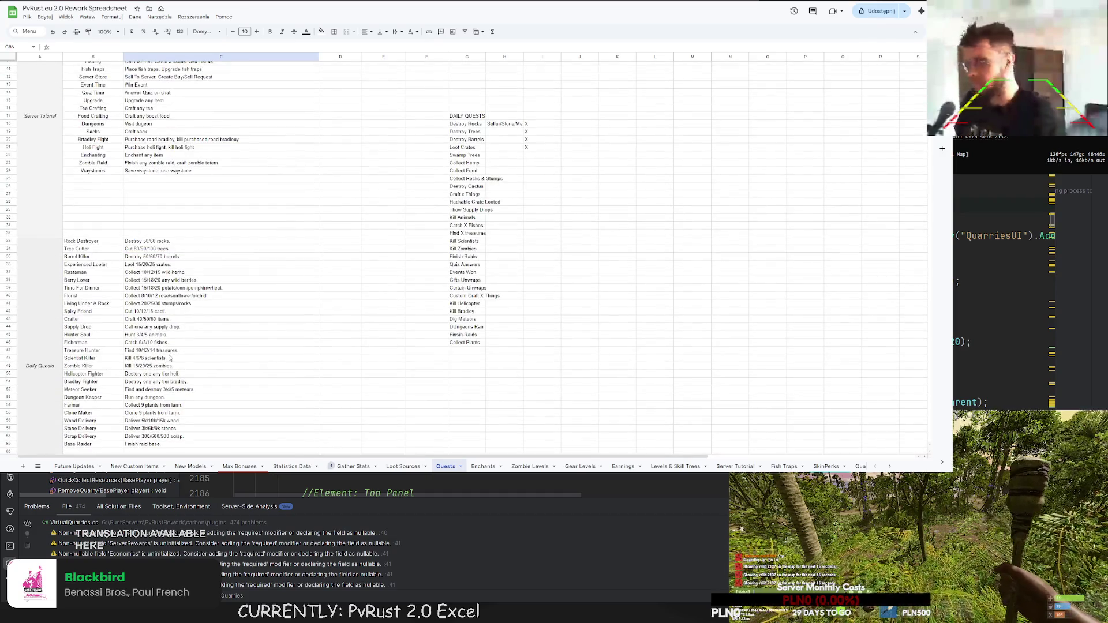
left_click(167, 304)
double_click(145, 295)
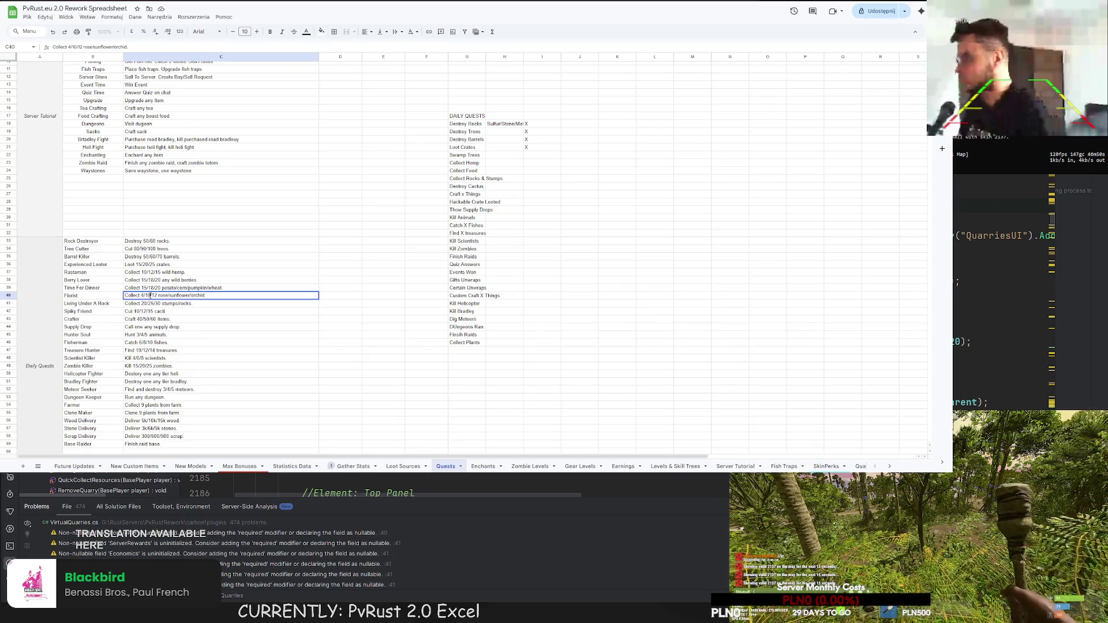
type("6/8")
left_click(156, 304)
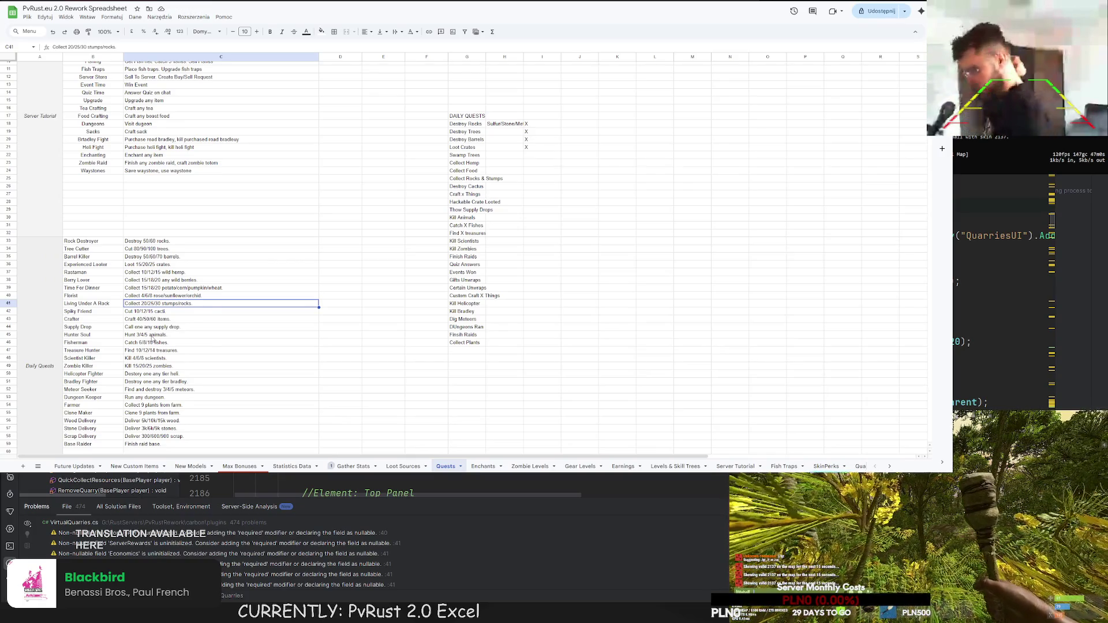
- Rewrite the Florist amounts as 3/4, removing the old third number
double_click(153, 296)
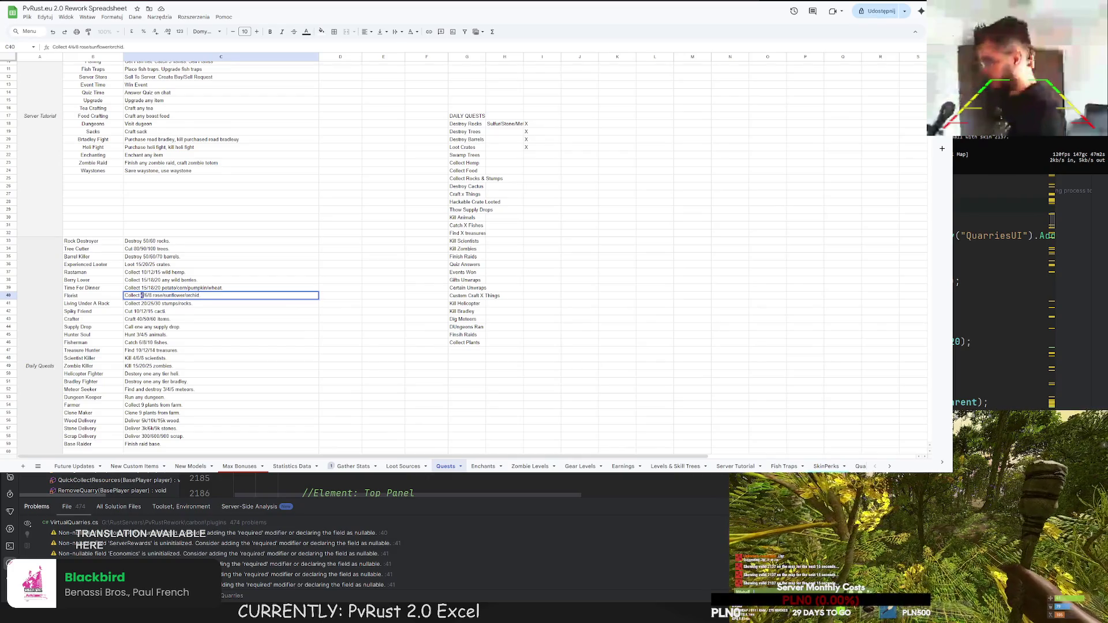
type("3/4")
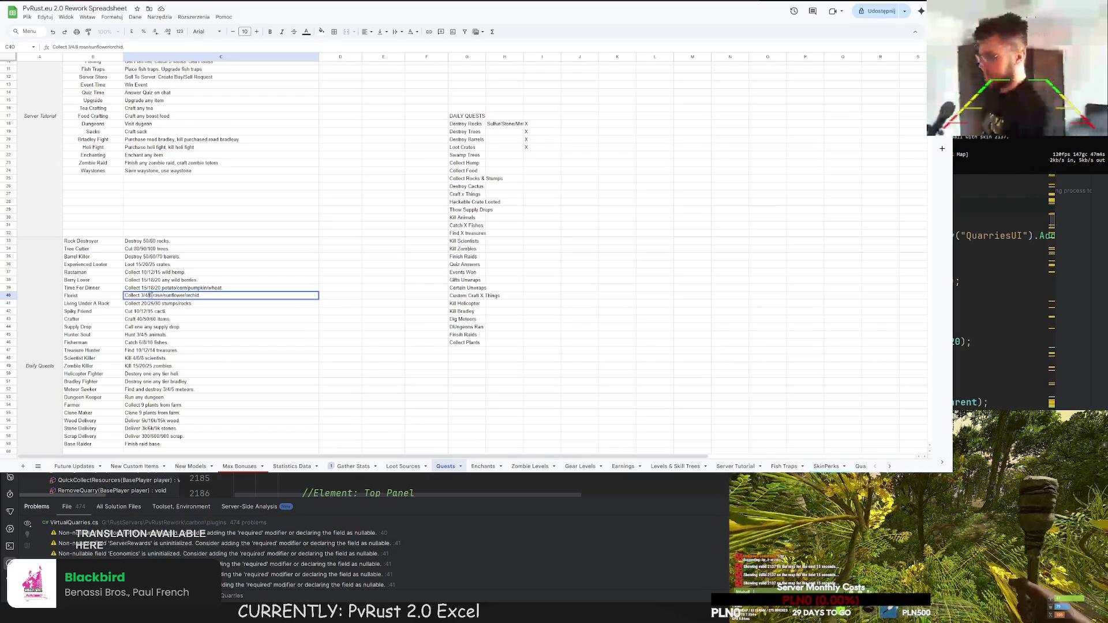
key("Right")
key("Delete")
- Complete the Florist amounts as 3/4/5 and copy its whole description
type("5")
key("Return")
scroll(166, 318, "down", 14)
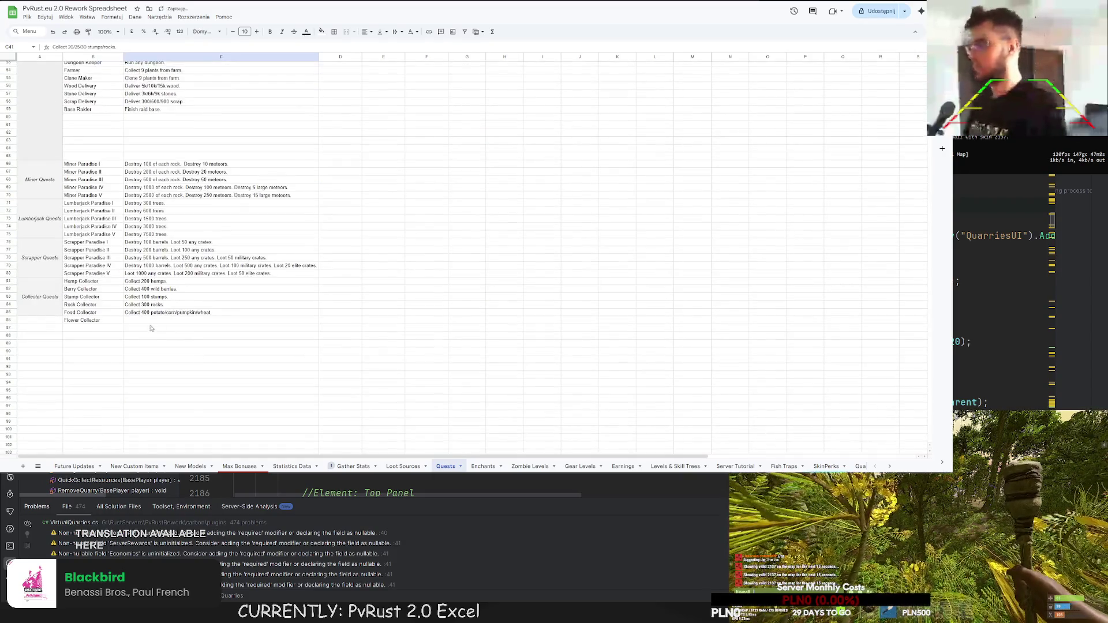
scroll(151, 323, "up", 5)
key("Up")
scroll(161, 259, "up", 3)
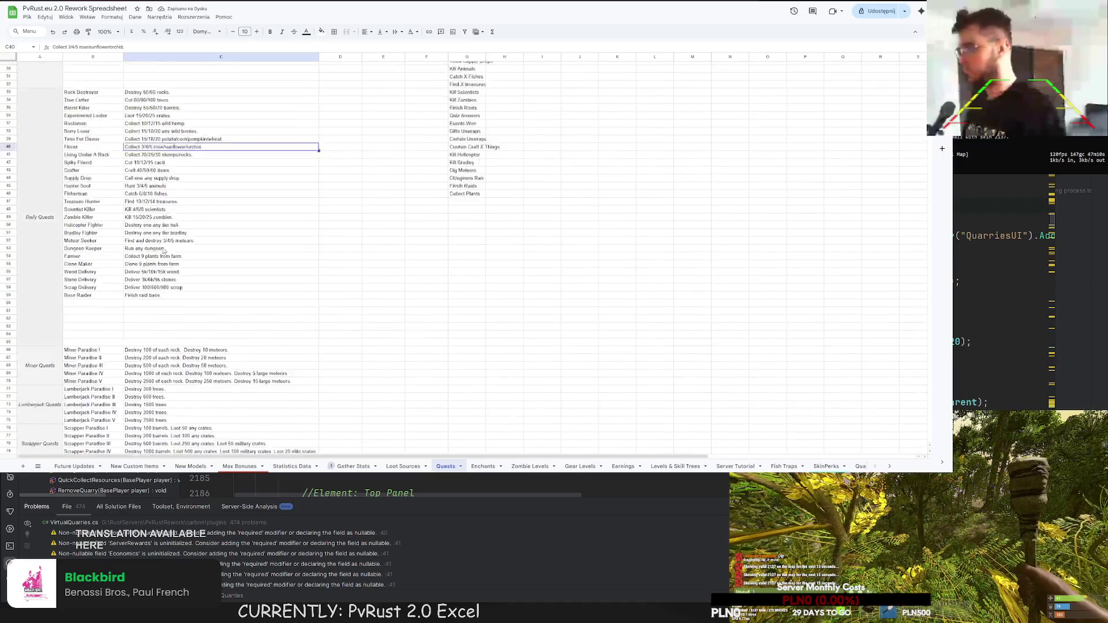
scroll(164, 250, "up", 3)
key("F2")
key("shift+Home")
left_click(157, 314)
- Paste the Florist text into Flower Collector's description, changing 3/4/5 to 30
scroll(157, 311, "down", 10)
left_click(137, 358)
type("Collect 3/4/5 rose/sunflower/orchid.")
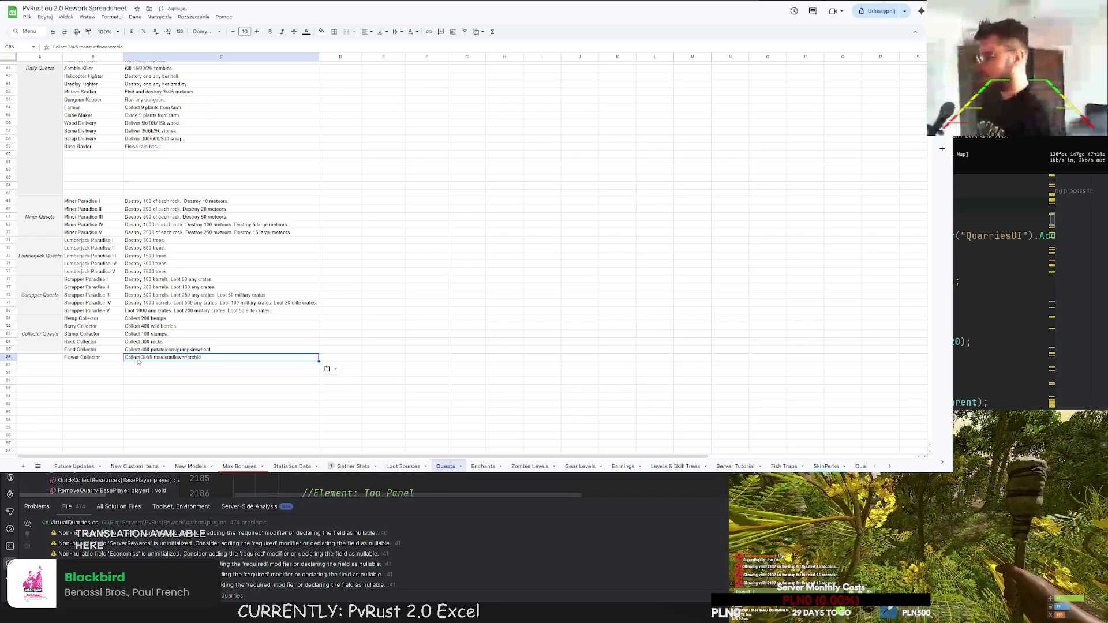
double_click(149, 358)
double_click(146, 358)
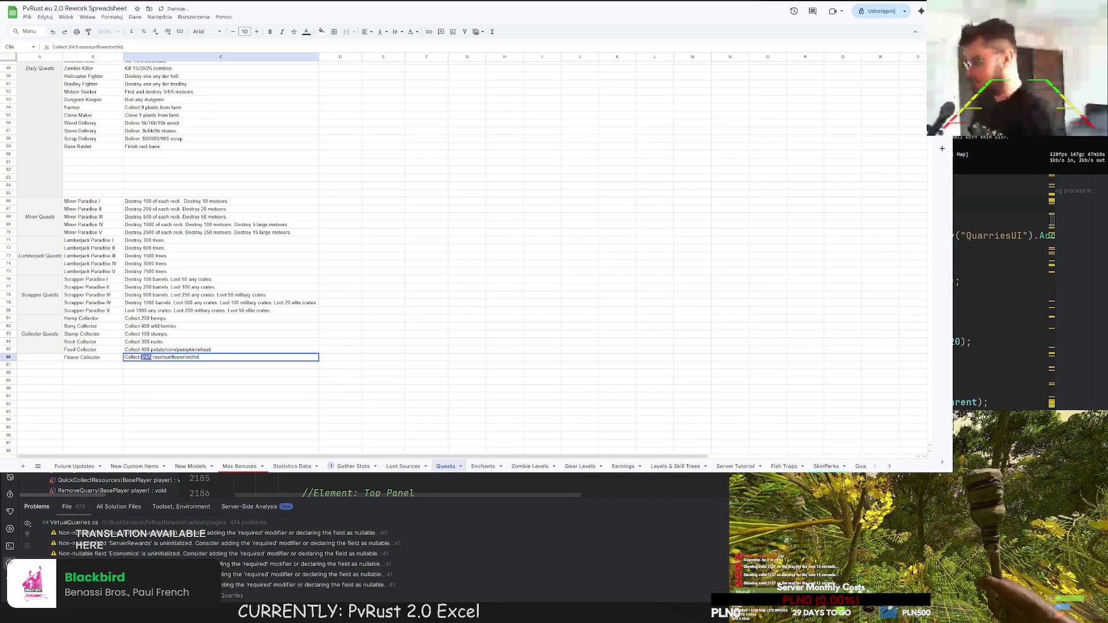
type("30")
key("Return")
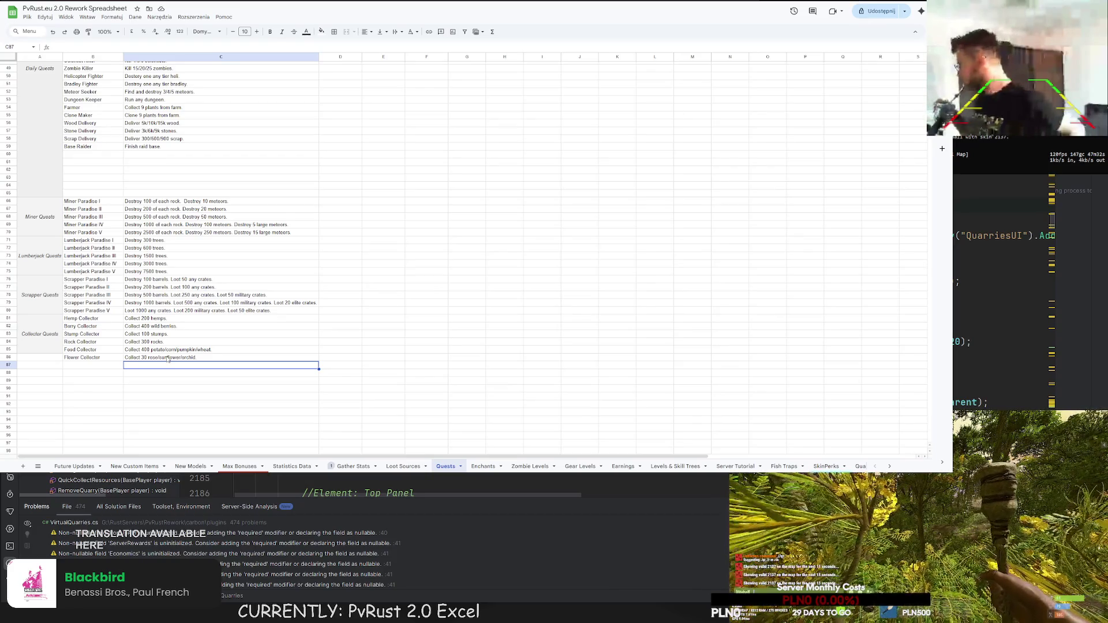
scroll(167, 358, "up", 10)
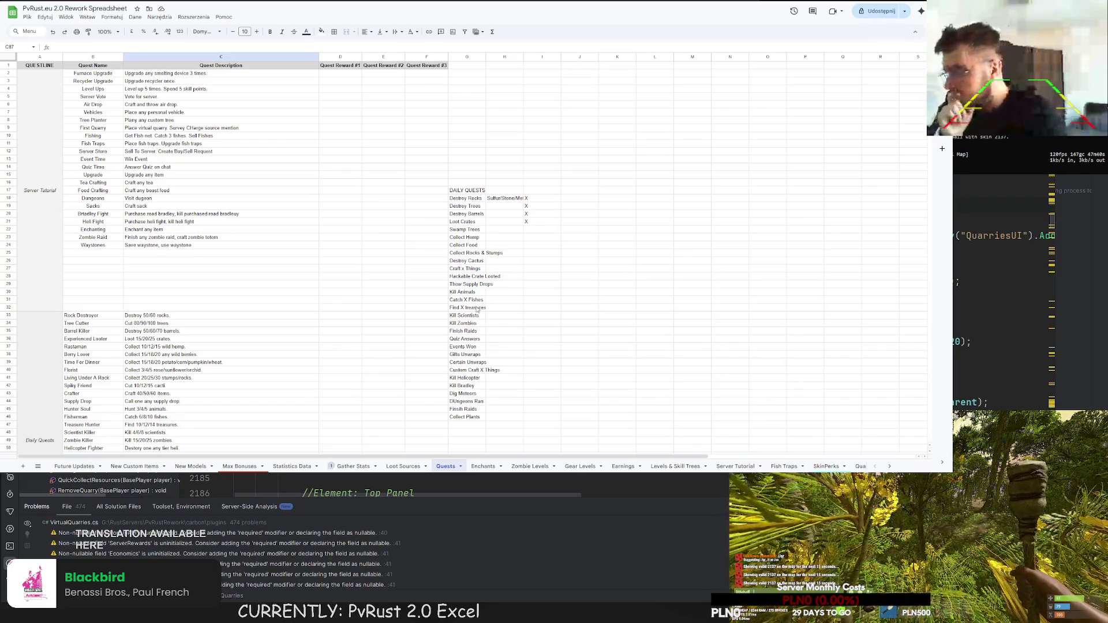
- Scroll to row 87 and select the empty name cell below Flower Collector
scroll(473, 308, "down", 5)
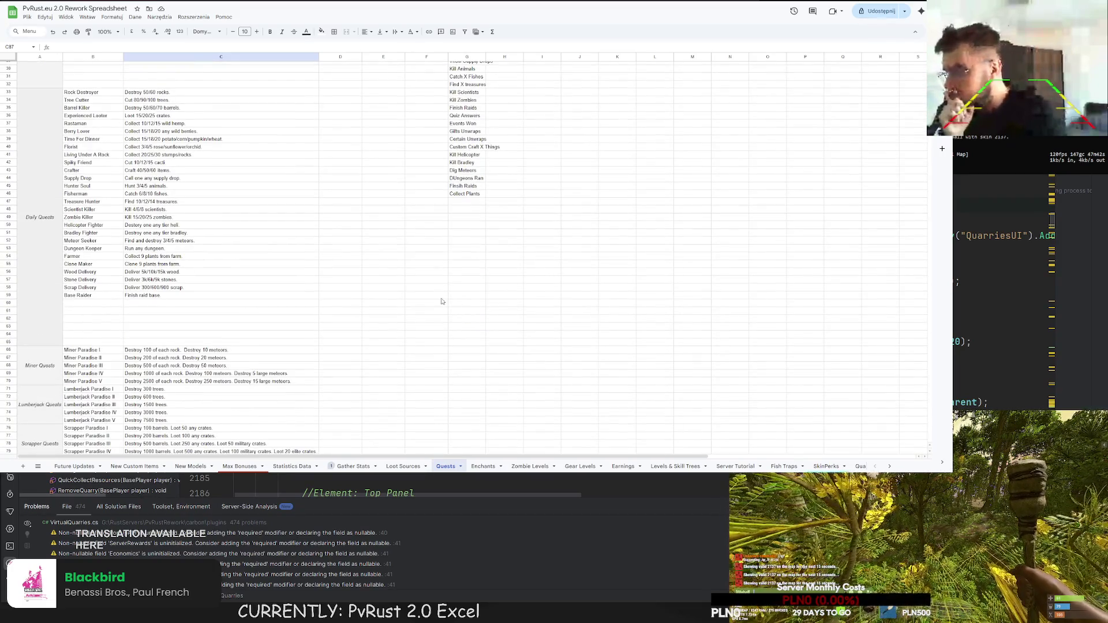
scroll(430, 302, "down", 2)
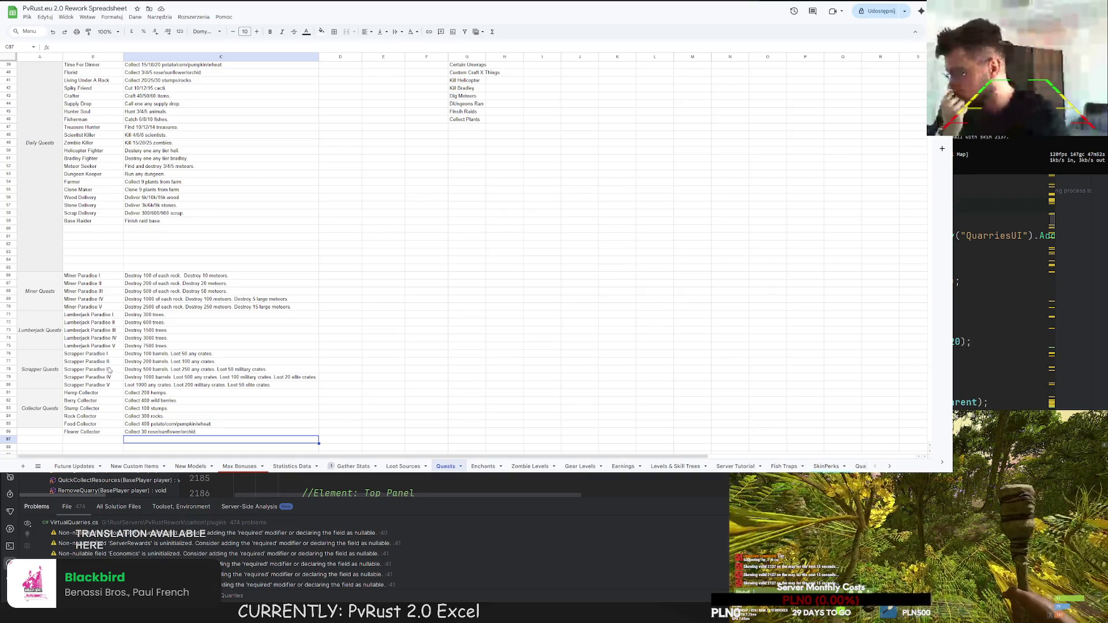
scroll(127, 383, "down", 2)
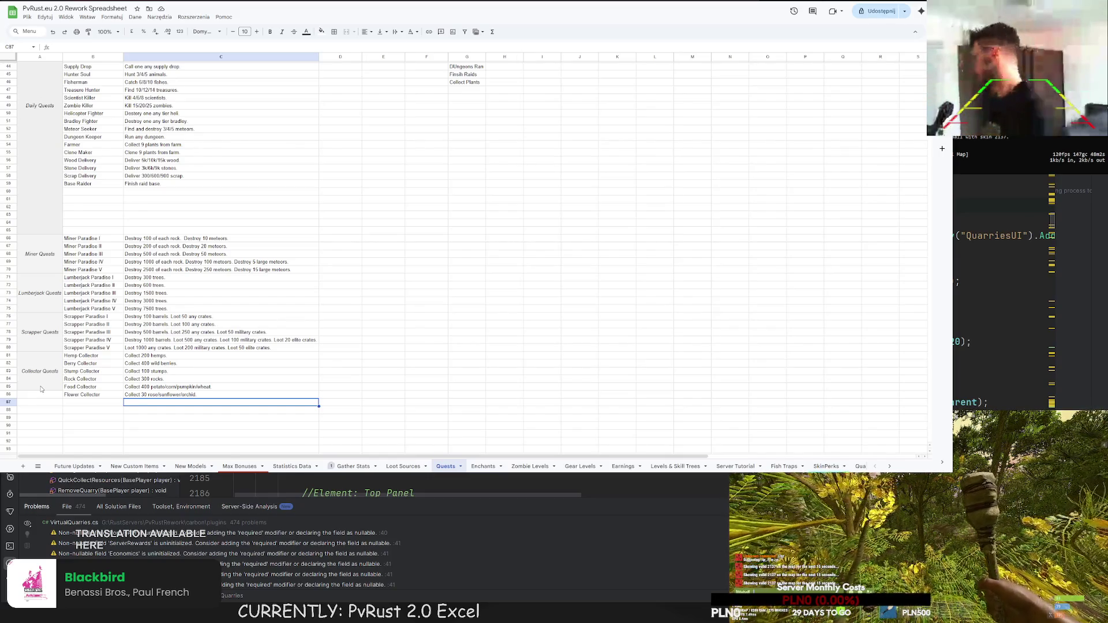
scroll(70, 400, "down", 2)
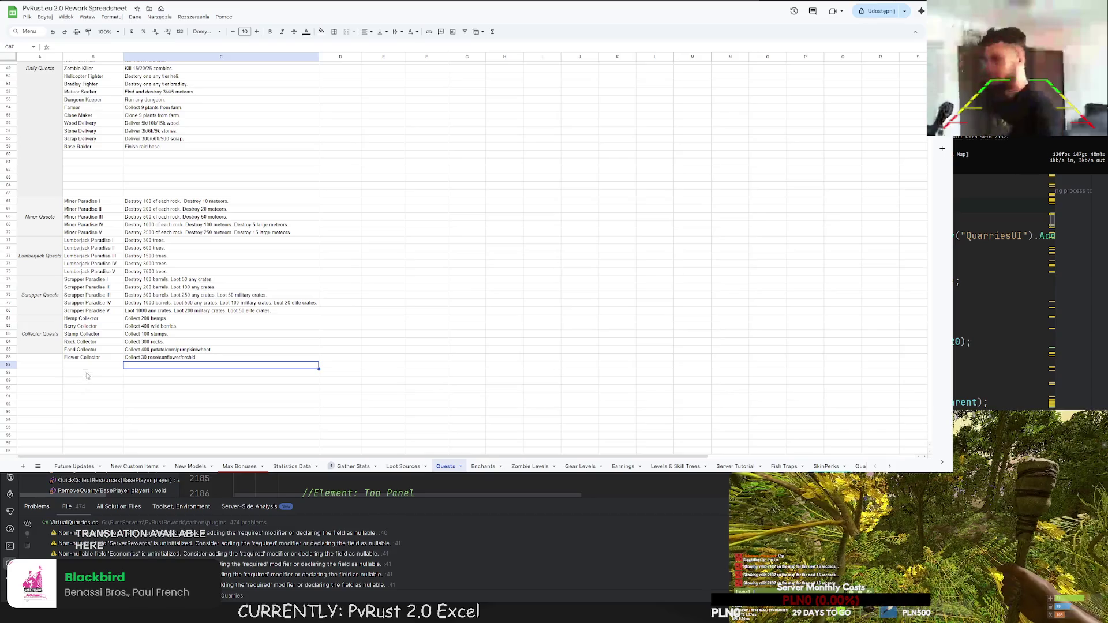
left_click(87, 365)
type("Final Collector Chal")
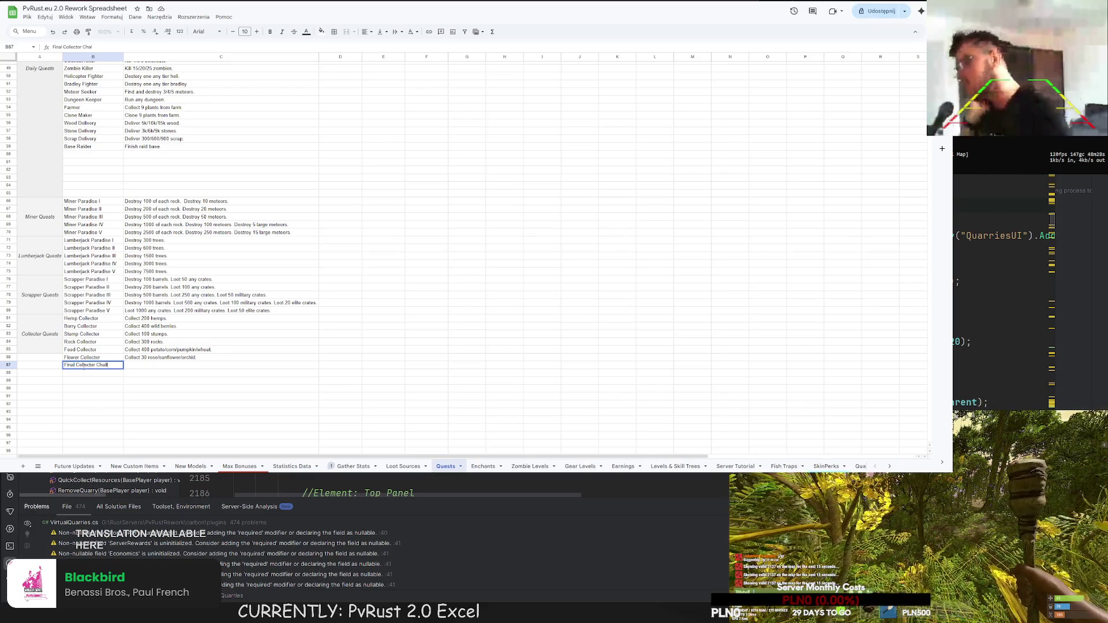
type("enge")
key("Return")
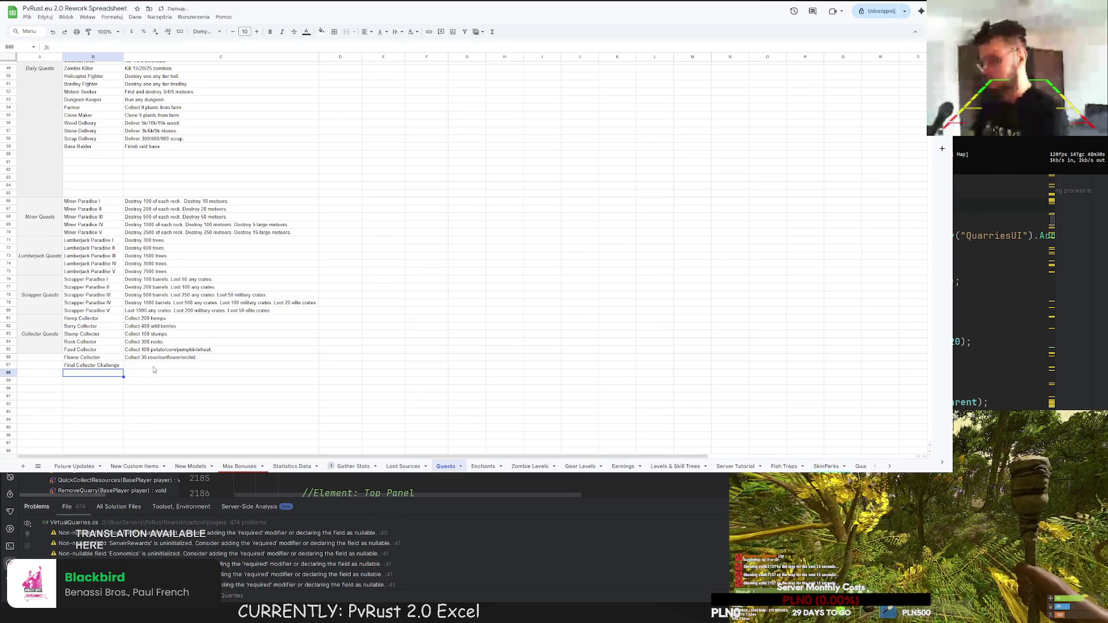
left_click(152, 366)
type("Collec")
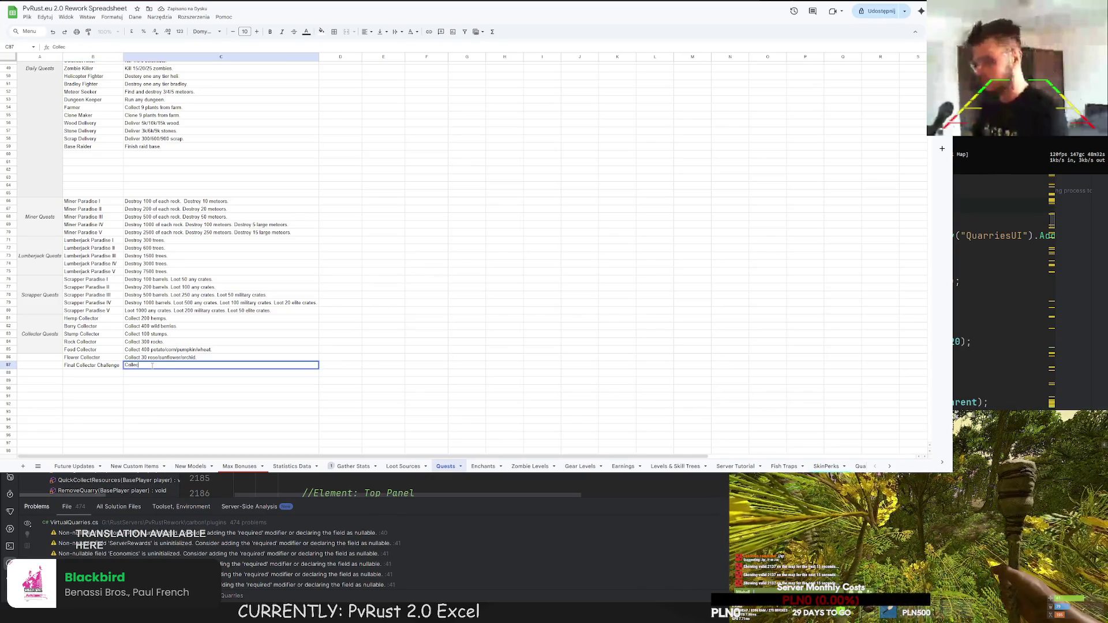
type("t 1000 any colle")
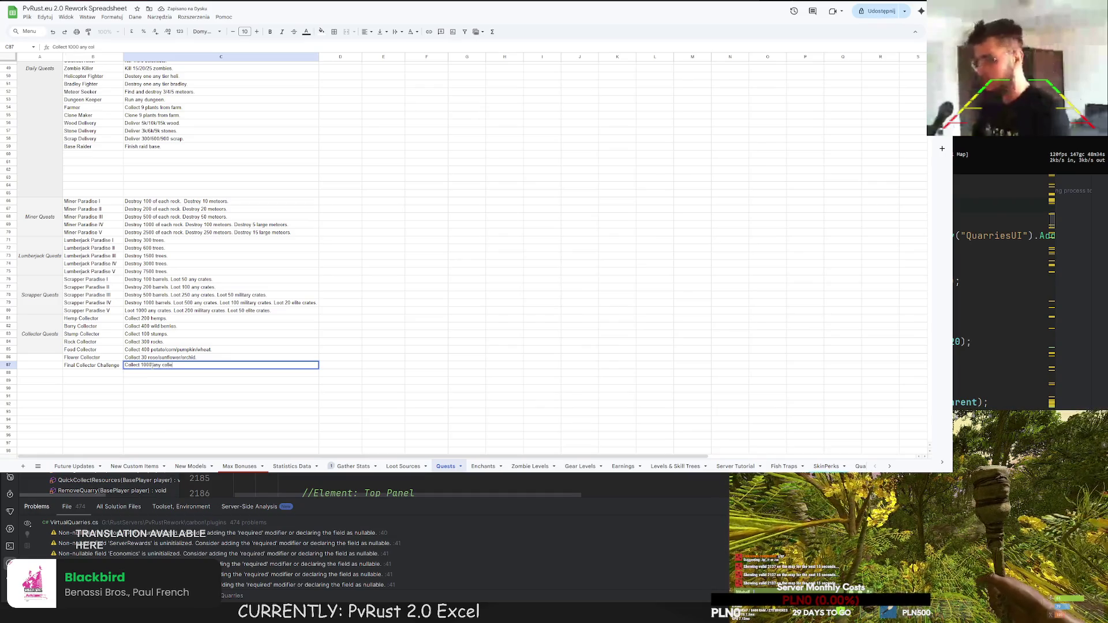
type("ctibles.")
key("Return")
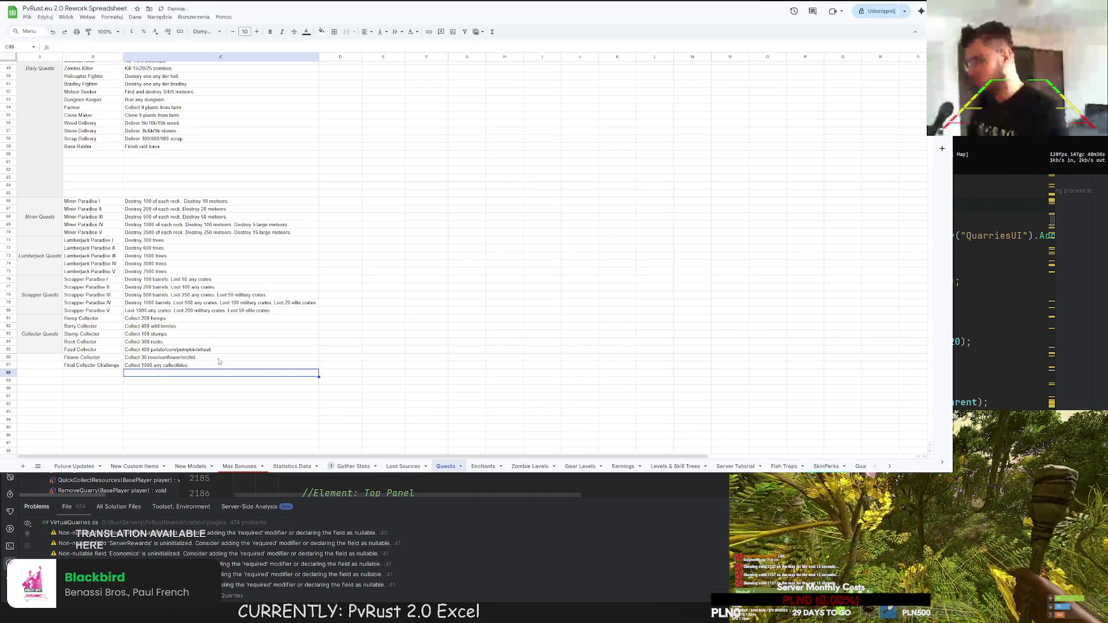
left_click(345, 367)
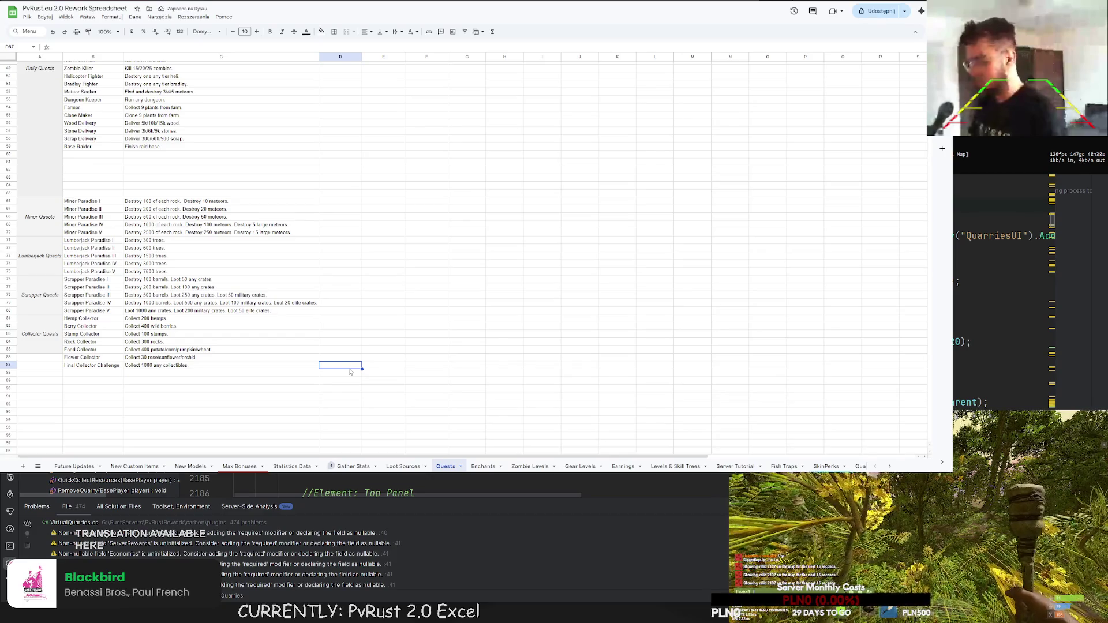
type("Auto c")
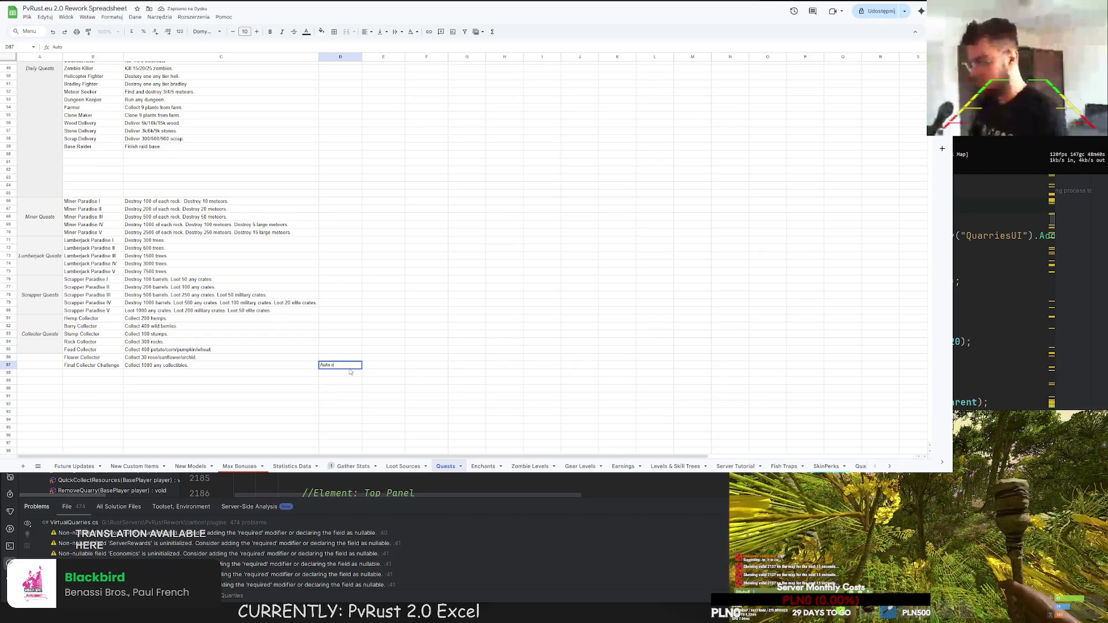
type("ollectible block")
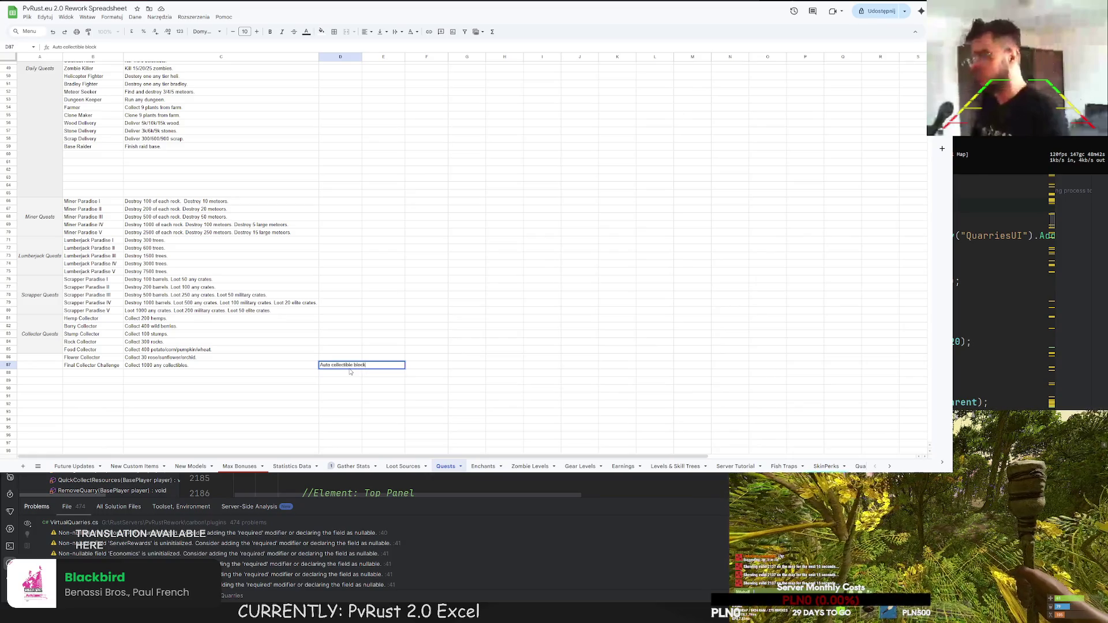
key("BackSpace")
type("pi")
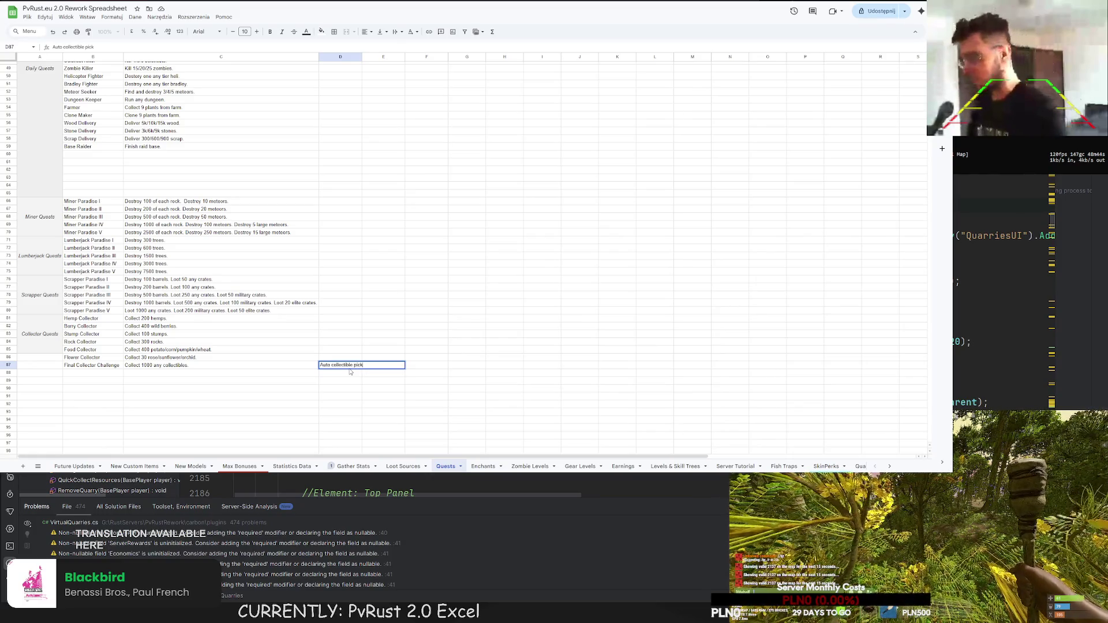
type("ge.")
key("Return")
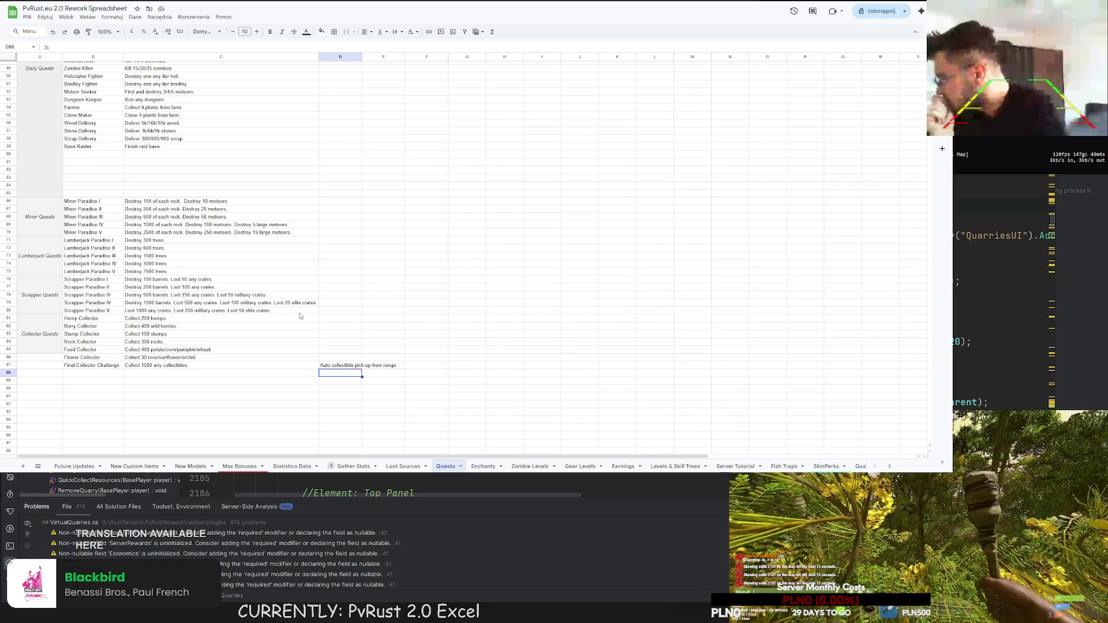
left_click(332, 282)
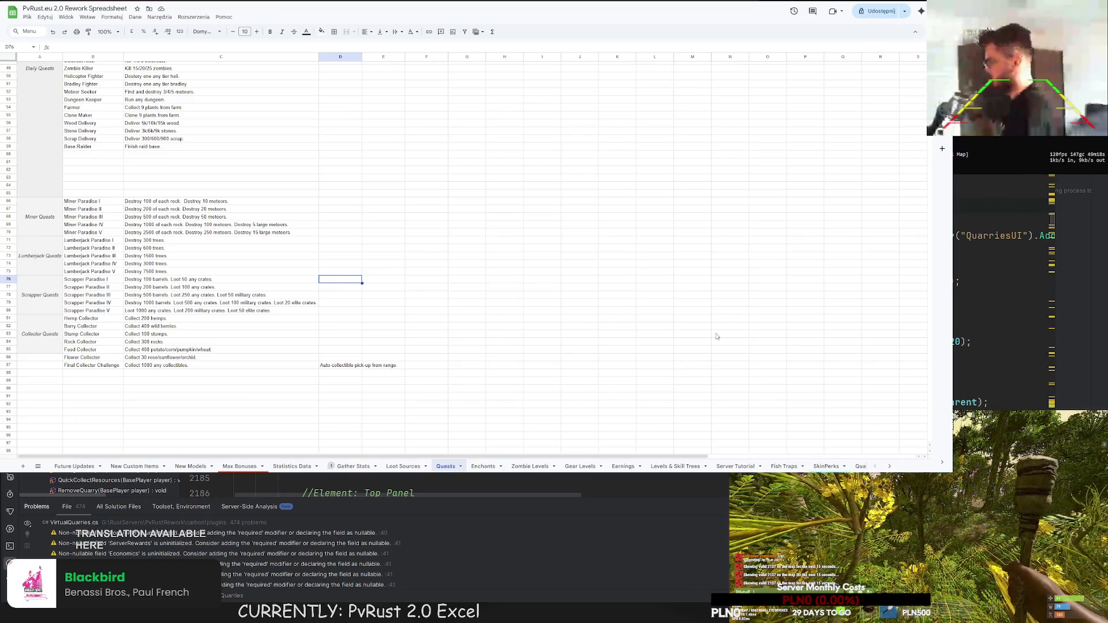
left_click(826, 466)
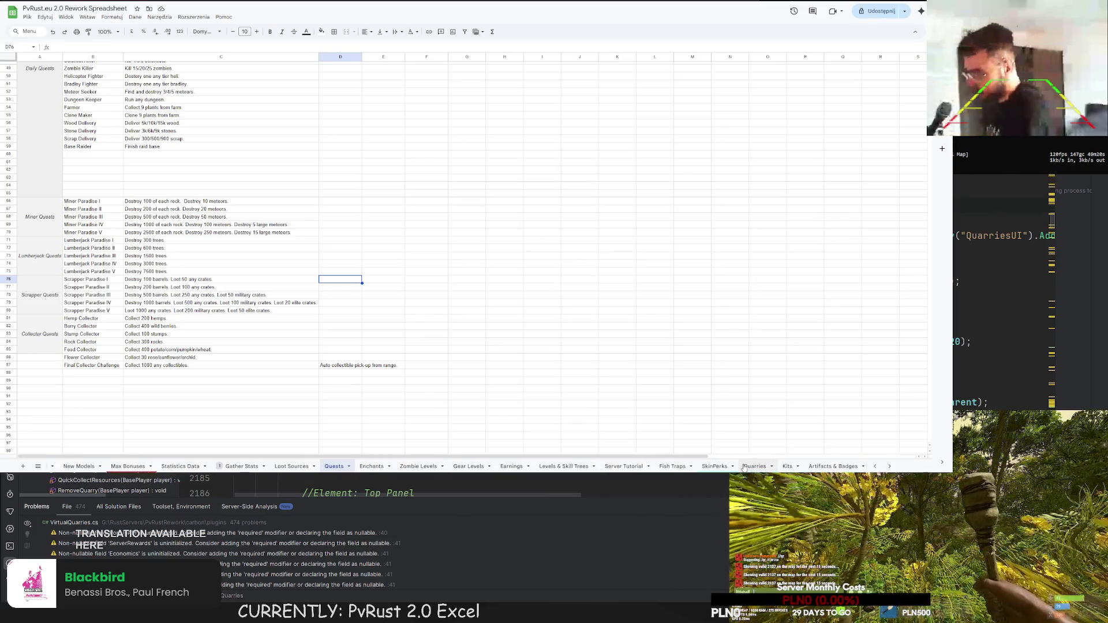
- On PLUGINS TO WRITE, rename A11 to 'Auto Pickup From Crates/Barrels'
scroll(802, 466, "down", 5)
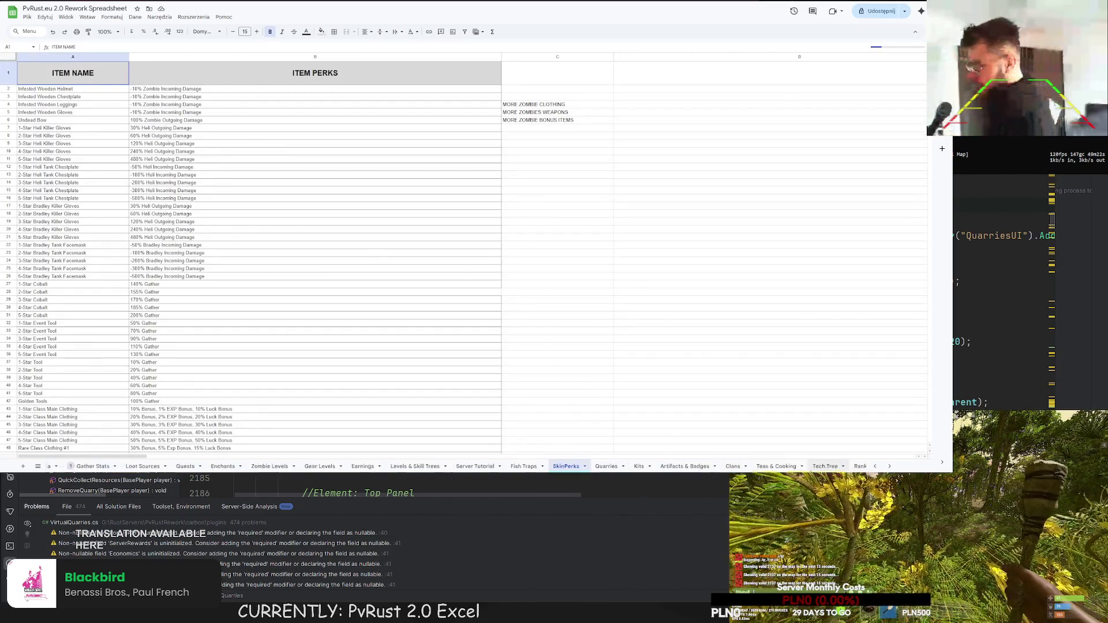
left_click(725, 466)
left_click(49, 151)
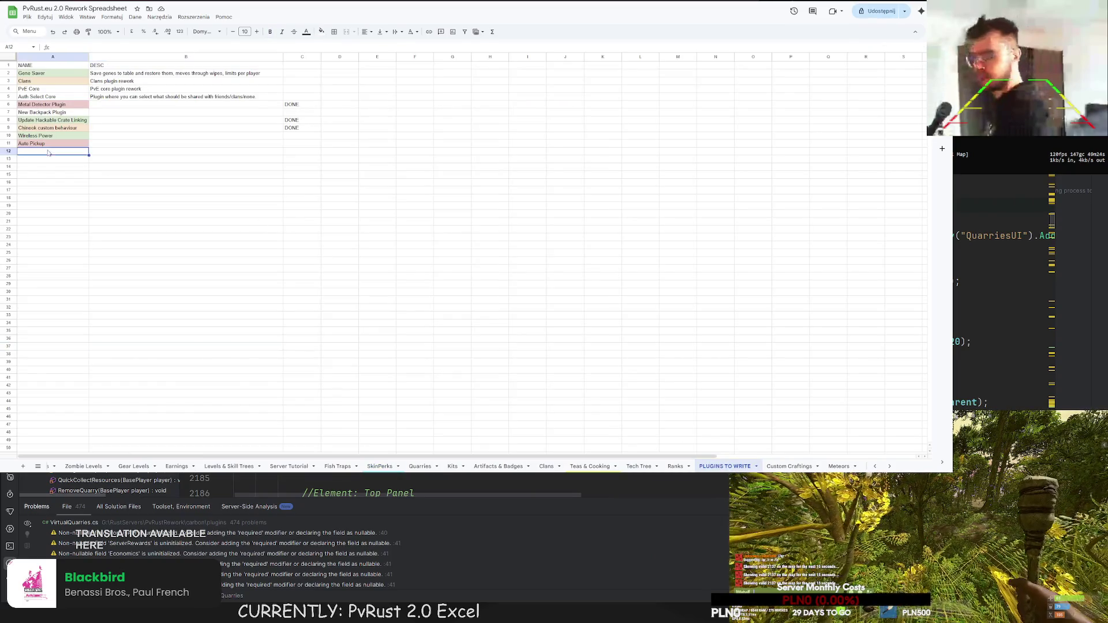
double_click(50, 143)
type("From Crates")
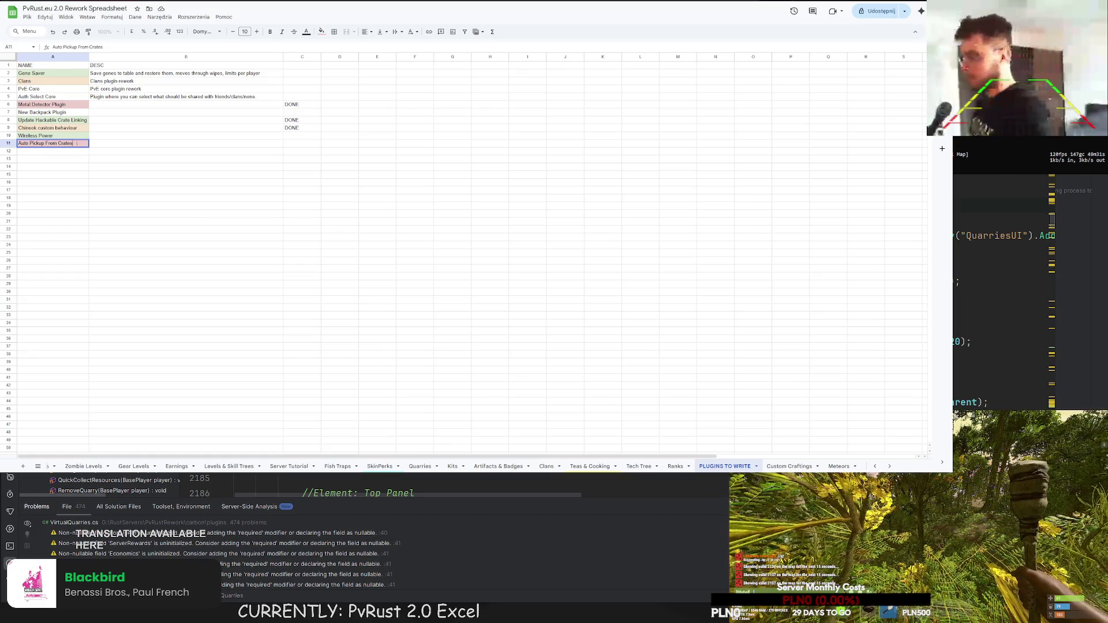
double_click(79, 142)
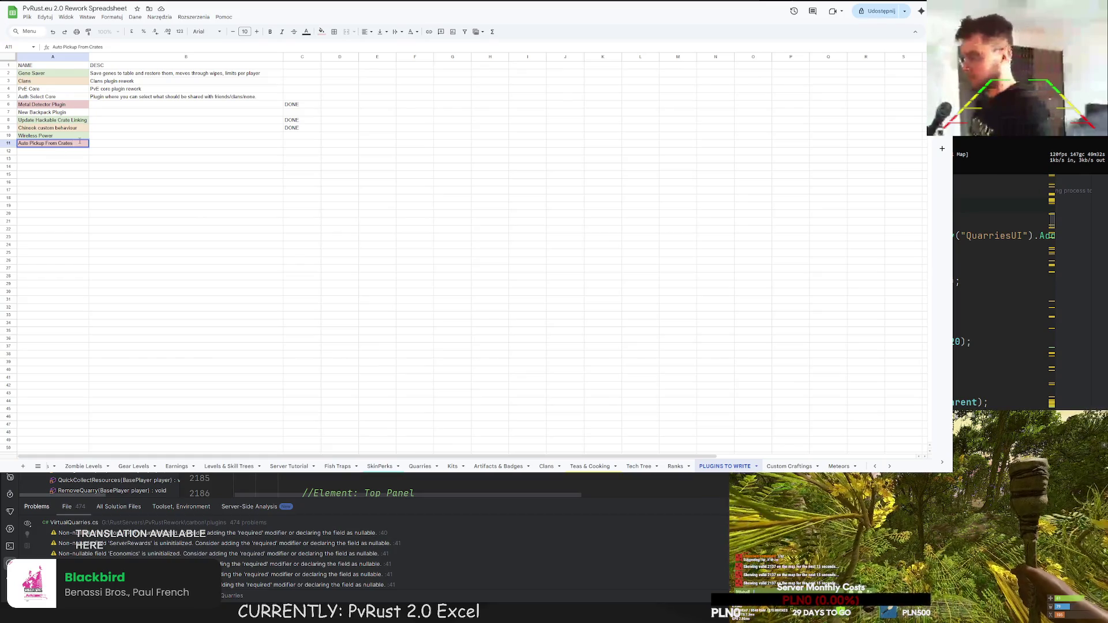
type("/Barrs")
key("Return")
- Copy that entry into A12 and change it to 'Auto Pickup Collectibles'
key("Up")
key("ctrl+c")
key("Down")
key("ctrl+v")
double_click(45, 152)
left_click_drag(45, 151, 101, 152)
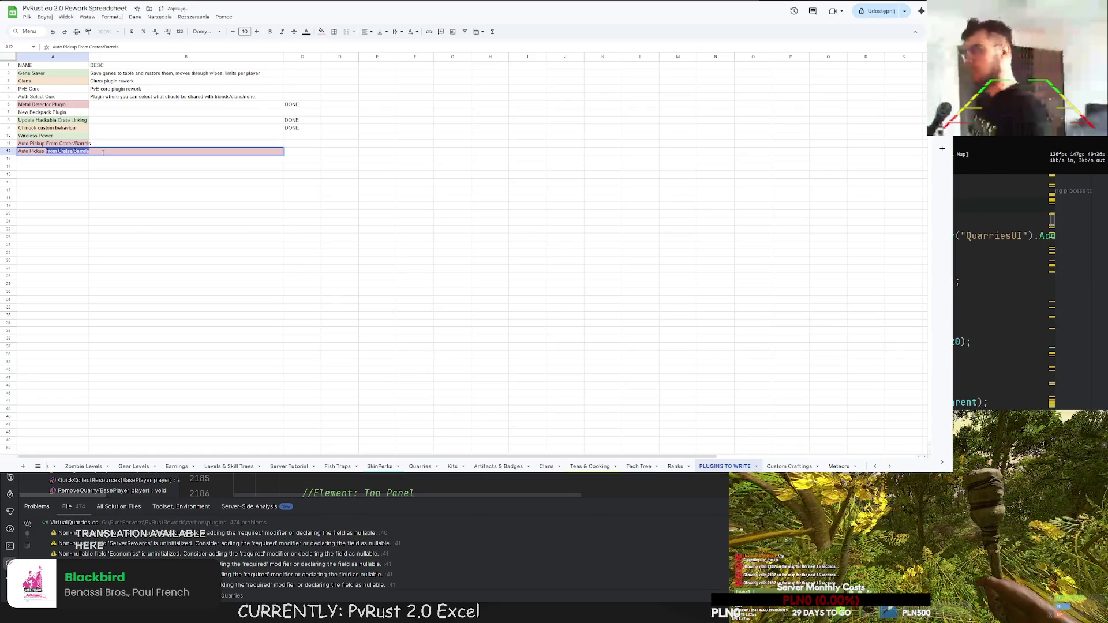
type("Collectibles")
key("Return")
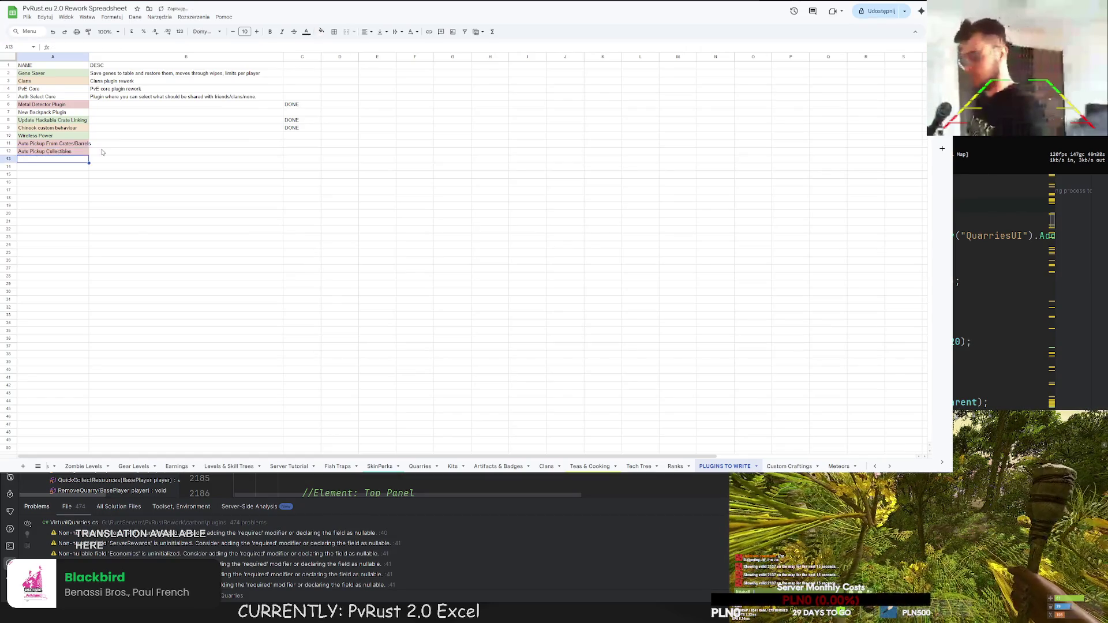
- Autofit column A to its longest entry, then go to the SkinPerks sheet
double_click(90, 56)
left_click(144, 136)
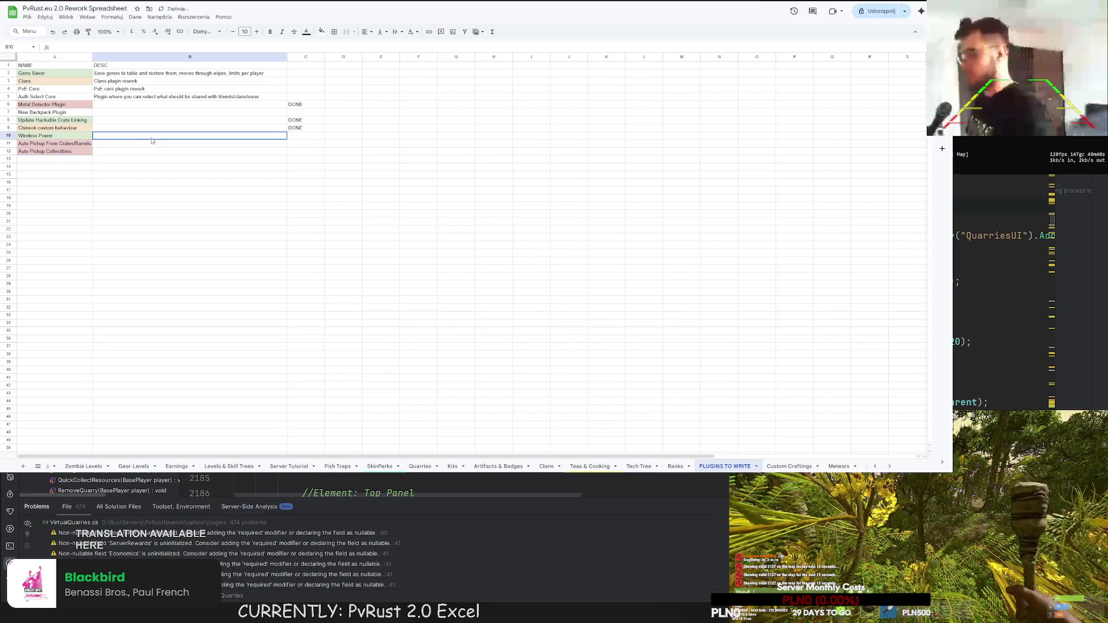
scroll(437, 465, "left", 3)
left_click(441, 466)
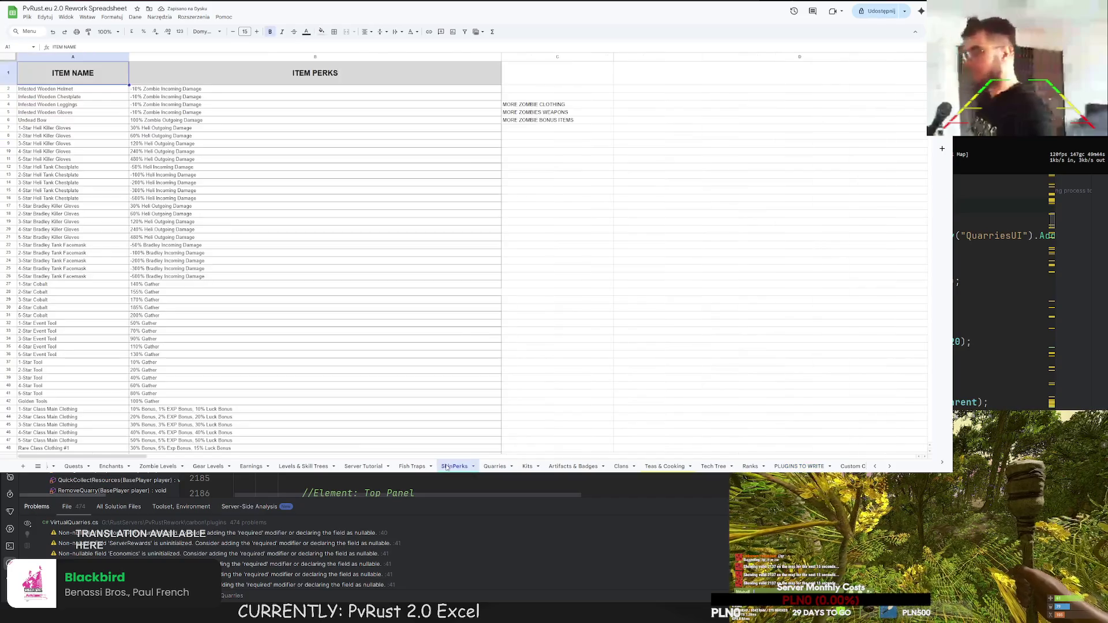
- Back on the Quests tab, merge the Collector Quests label across A81:A87
scroll(154, 467, "left", 7)
scroll(155, 468, "left", 3)
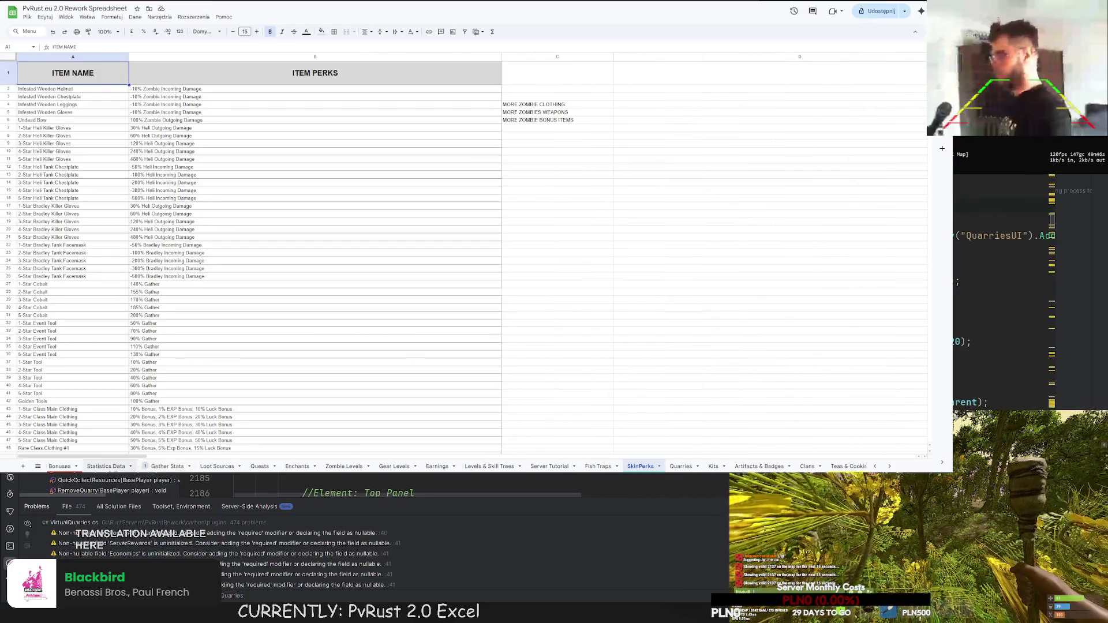
left_click(183, 466)
scroll(185, 467, "left", 3)
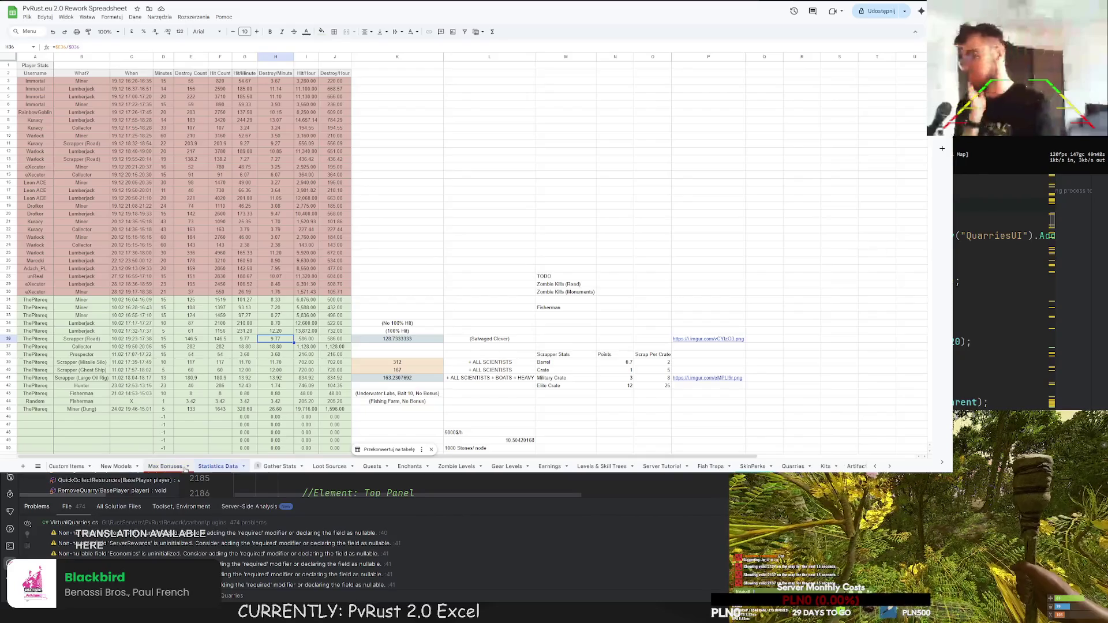
left_click(446, 466)
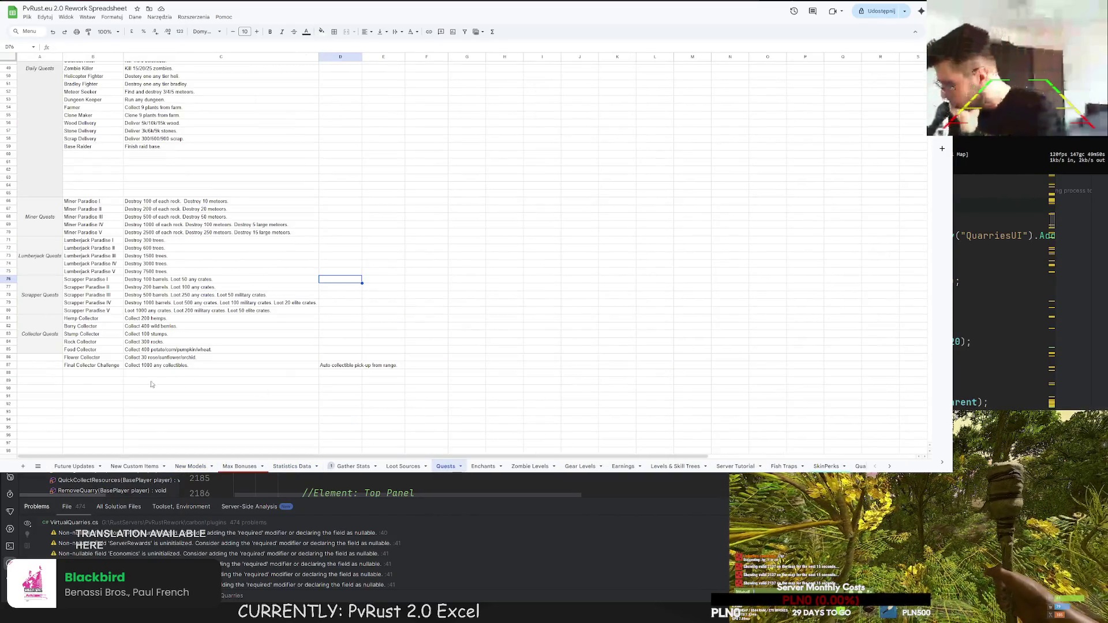
left_click_drag(48, 365, 48, 319)
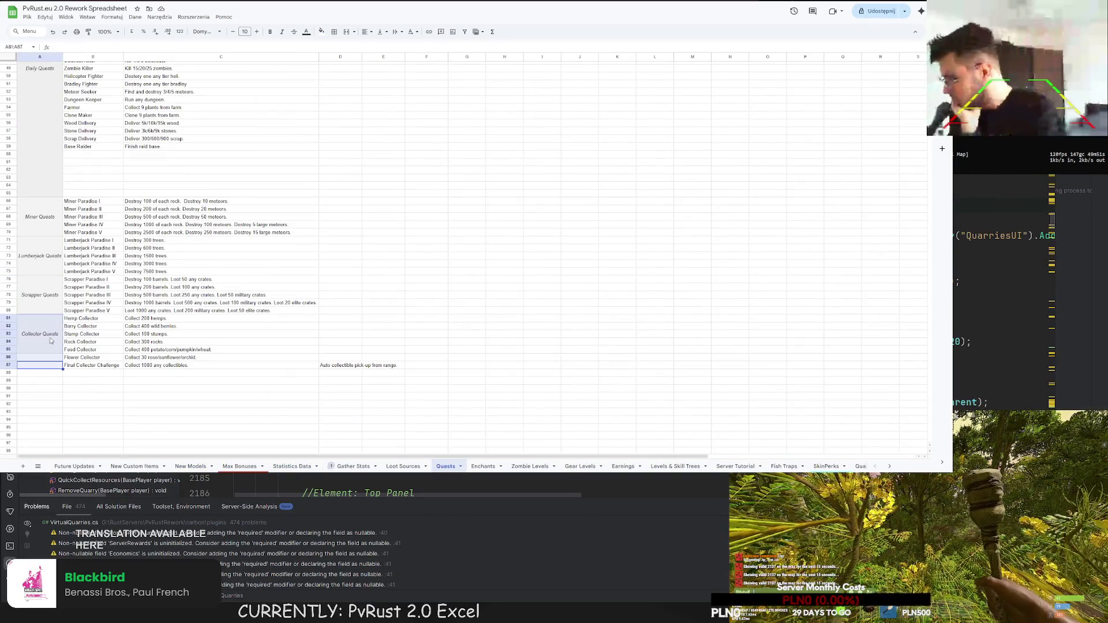
left_click(348, 35)
left_click(231, 232)
- Fill the Final Collector Challenge name and description cells light green
left_click(167, 367)
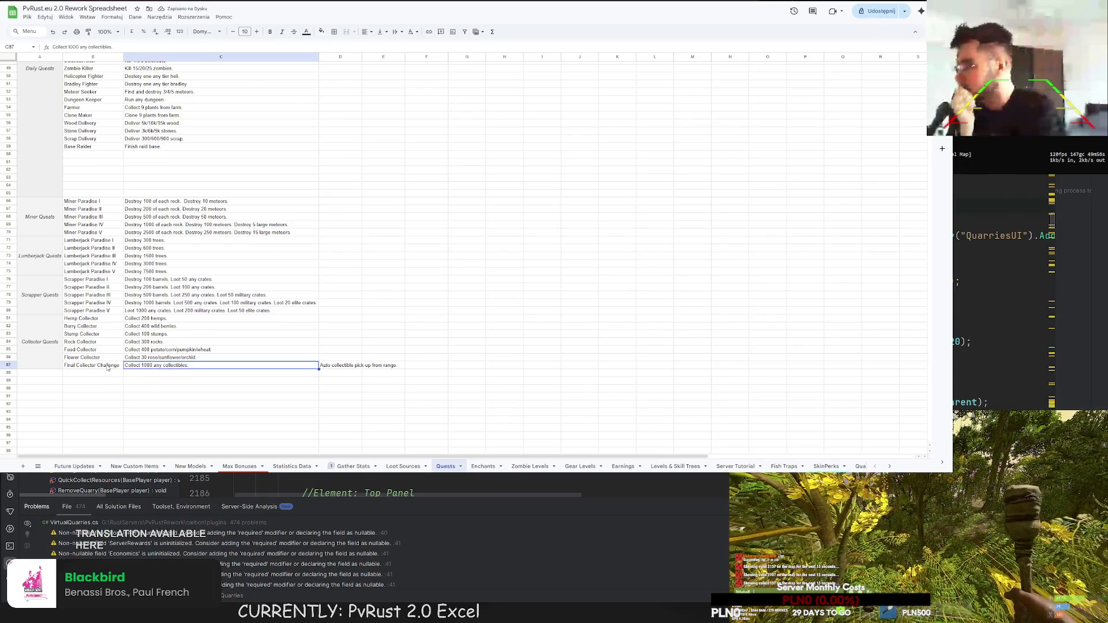
left_click_drag(107, 368, 185, 367)
left_click(321, 32)
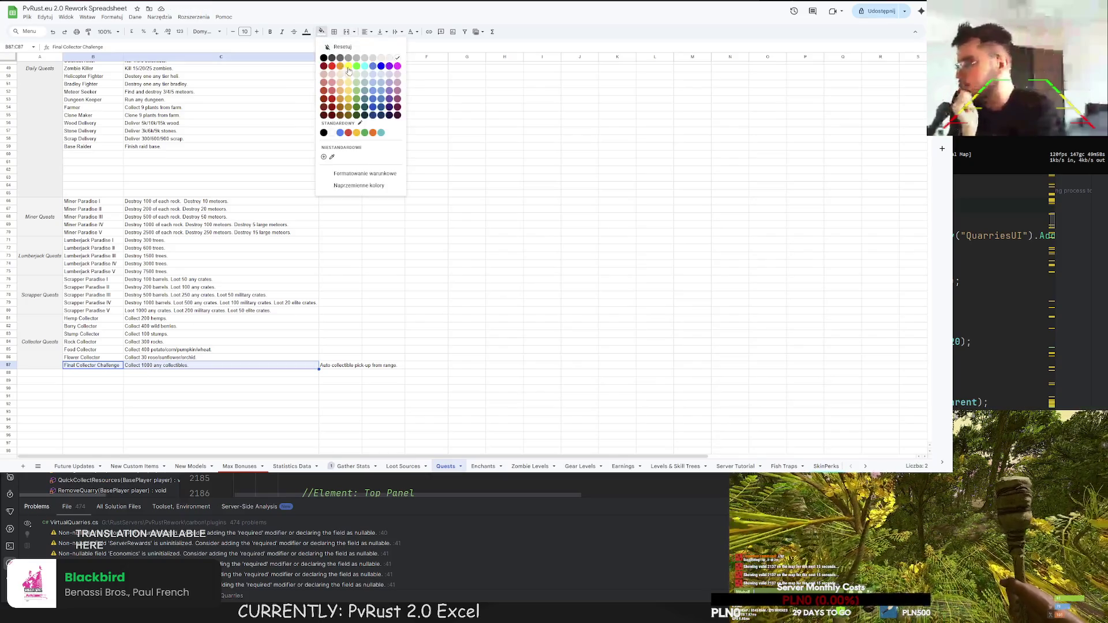
left_click(356, 74)
left_click(283, 193)
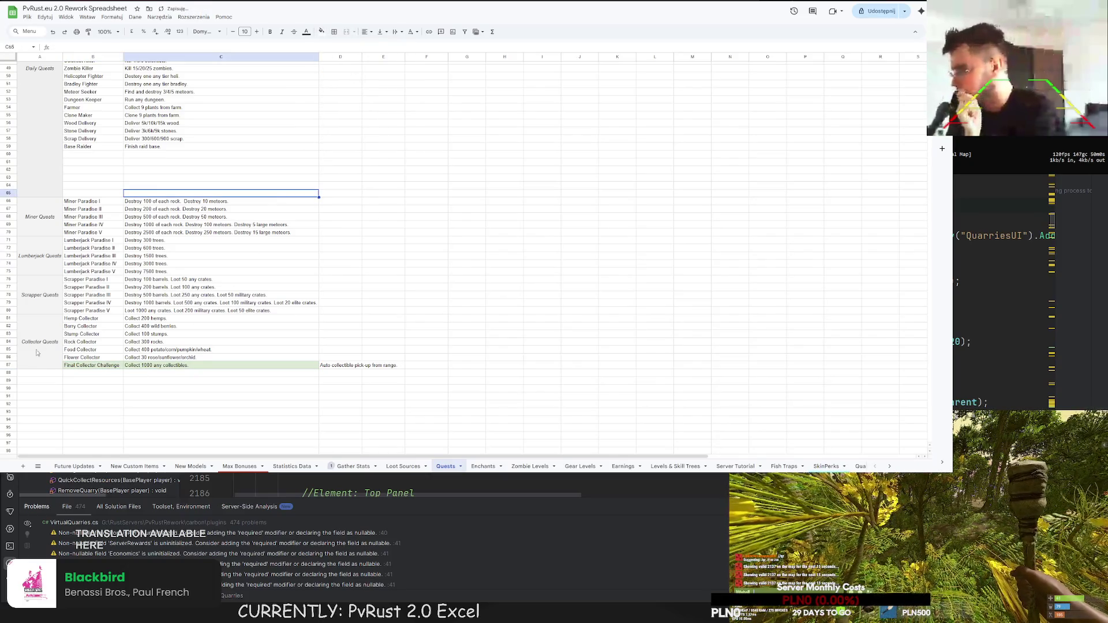
- Prefix the Final Collector Challenge description with '(UNLOCKED AFTER FINISHING ALL ABOVE)'
left_click(333, 367)
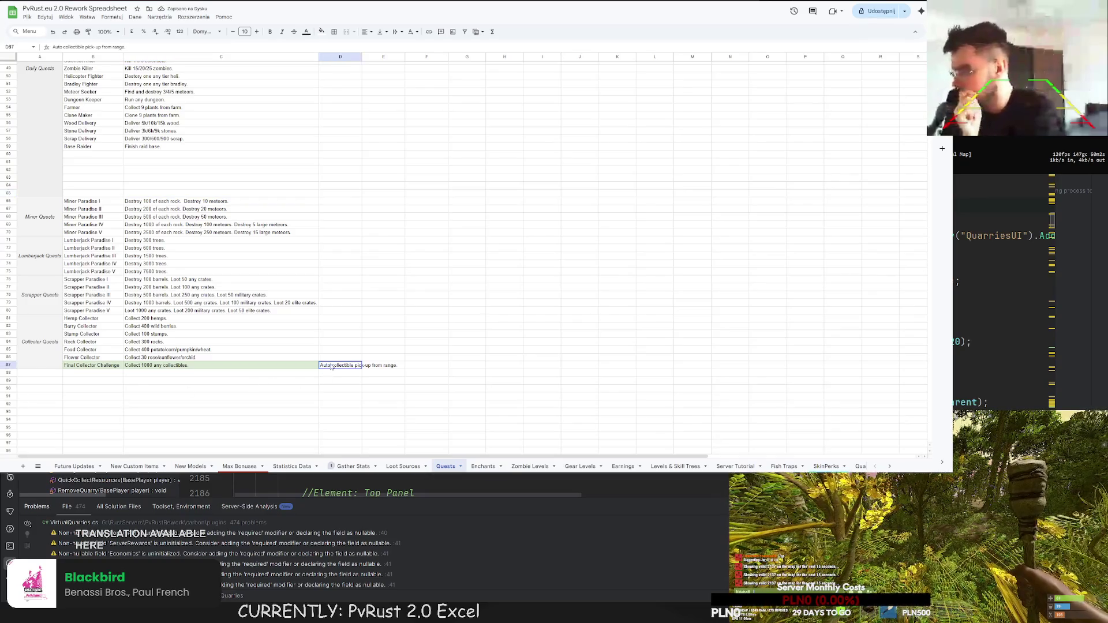
double_click(252, 367)
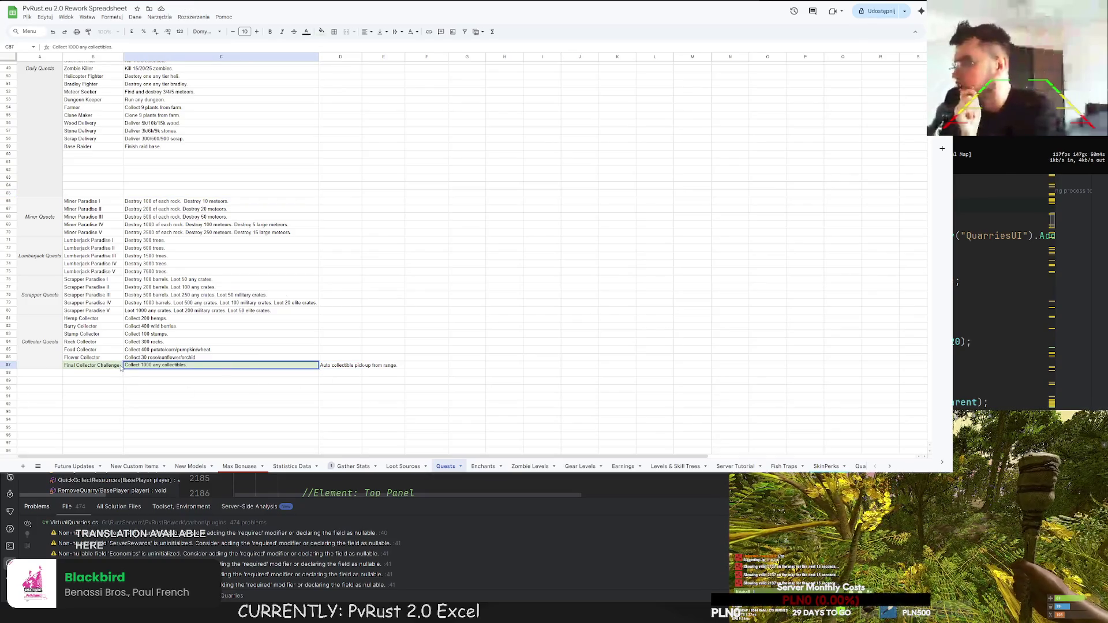
type("(UN)")
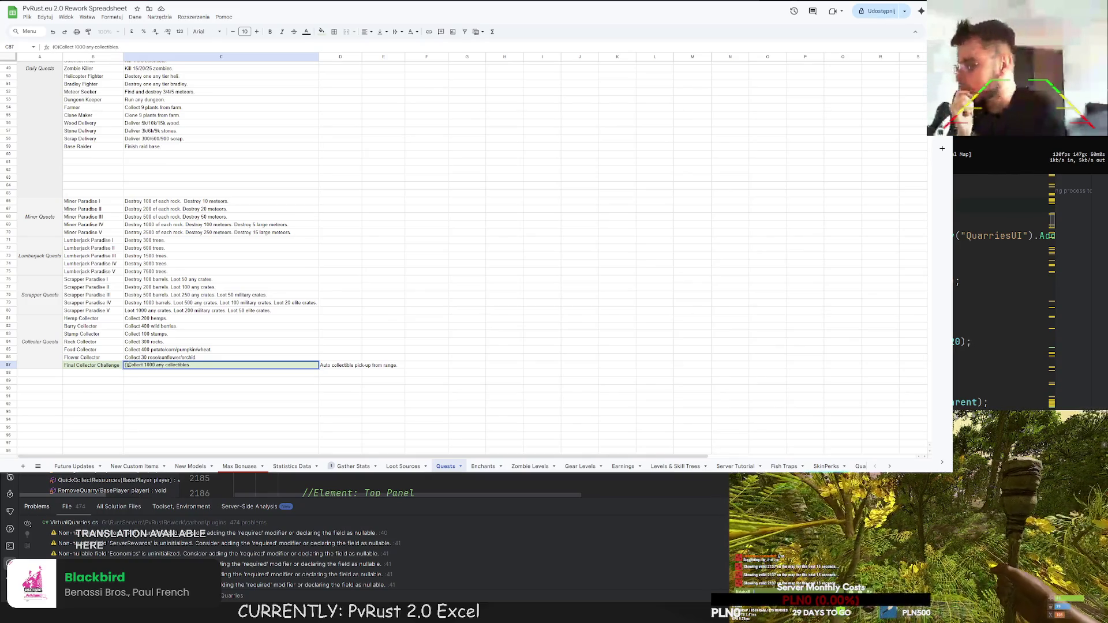
type("LOCKED AFTER FINISHING ALL ABOVE)")
key("Return")
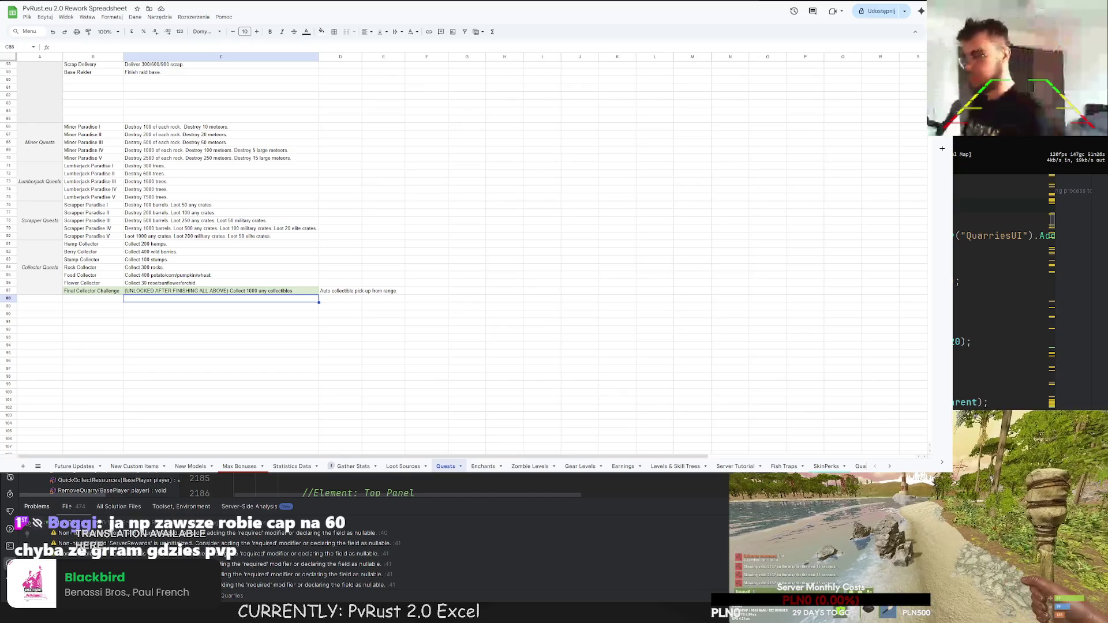
- Review the daily quests checklist, then copy the Scrapper Quests label cell
left_click(146, 330)
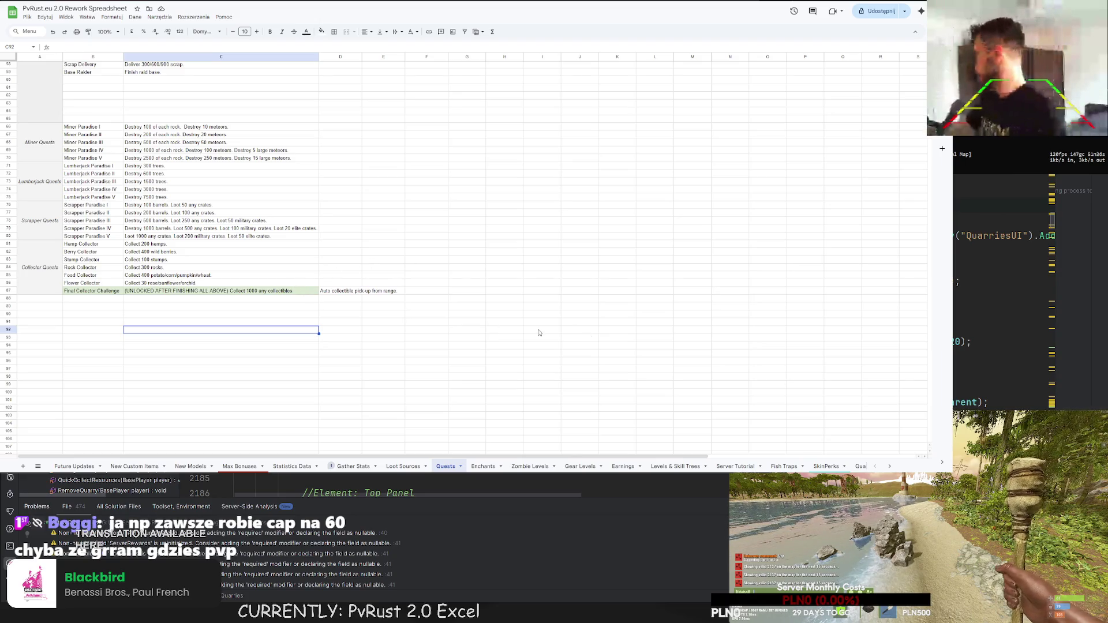
scroll(474, 254, "up", 10)
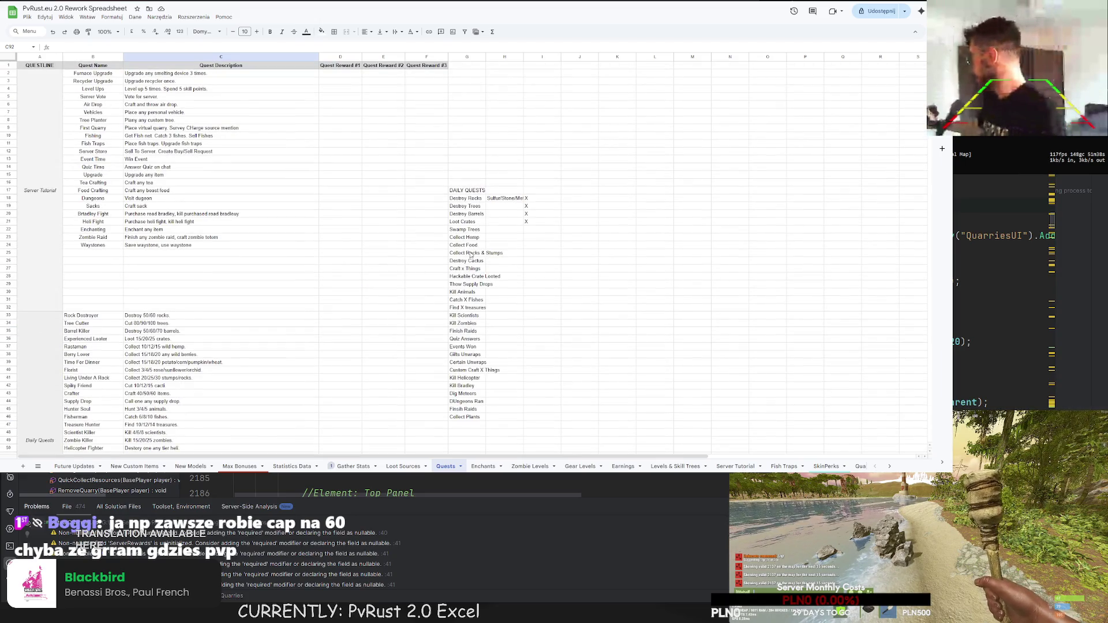
left_click(472, 252)
left_click(474, 263)
scroll(455, 277, "down", 10)
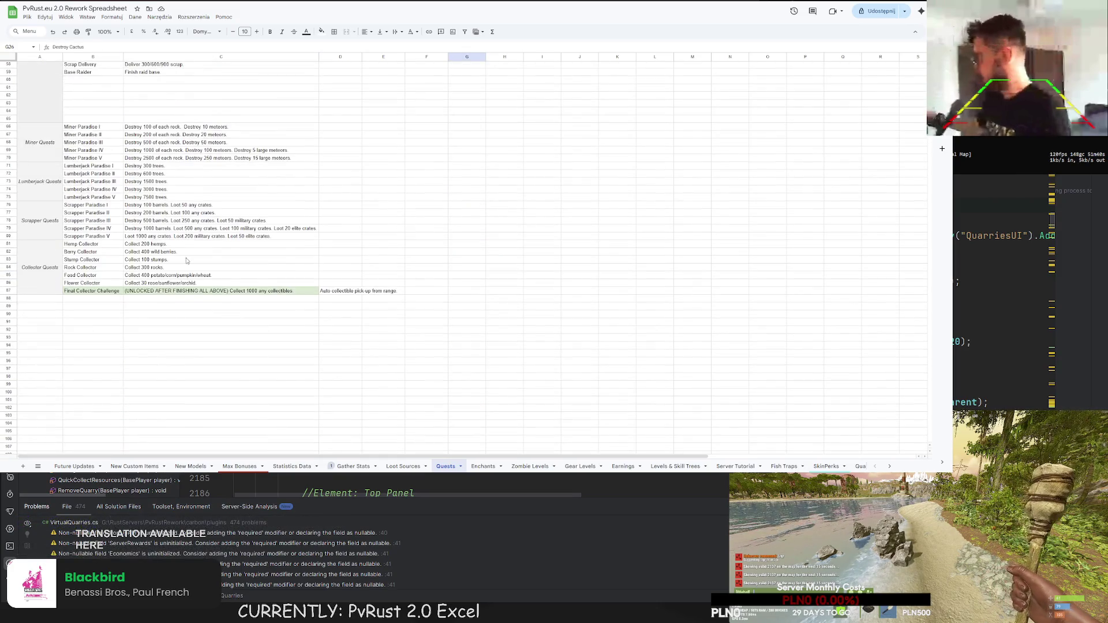
left_click(47, 228)
key("ctrl+c")
left_click(38, 301)
key("ctrl+v")
double_click(41, 312)
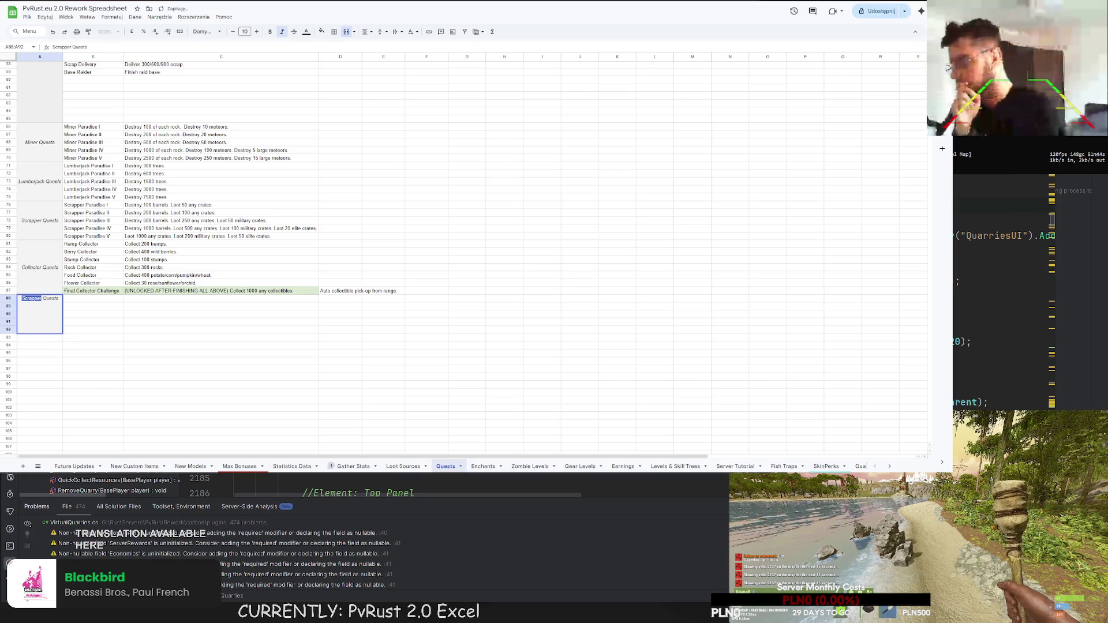
left_click_drag(60, 298, 24, 300)
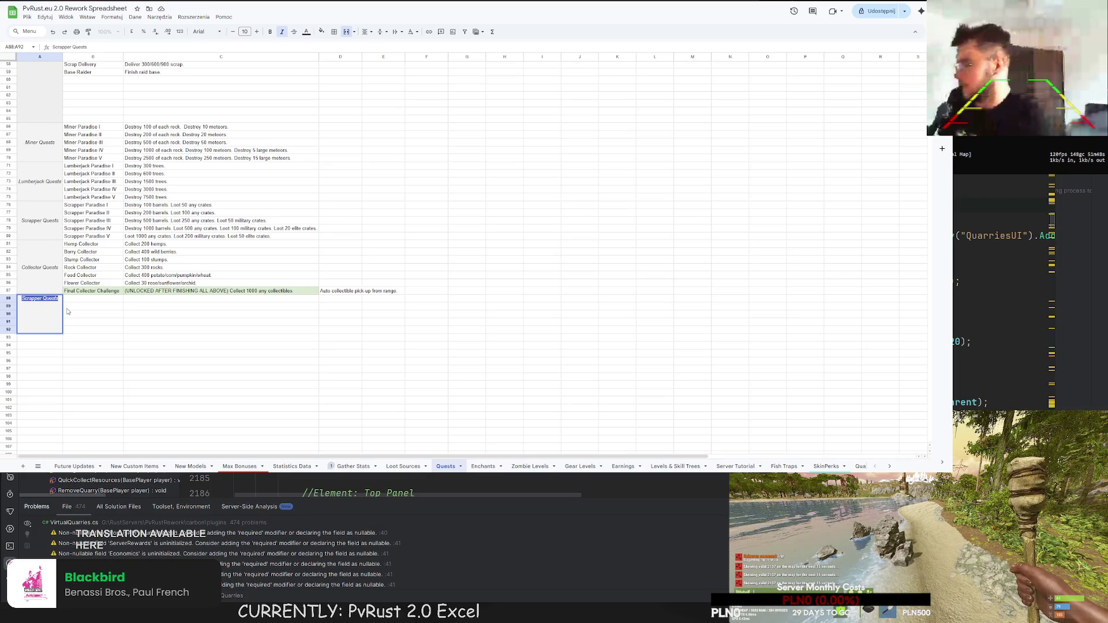
type("Tree Botanist")
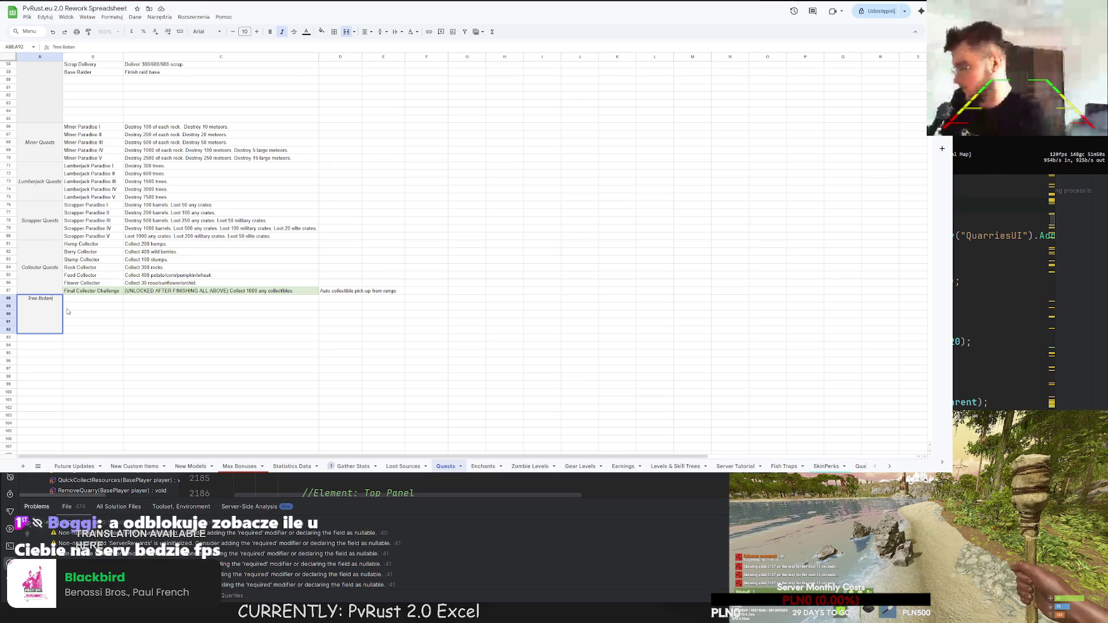
type(" Questline")
key("Return")
key("Return")
key("Escape")
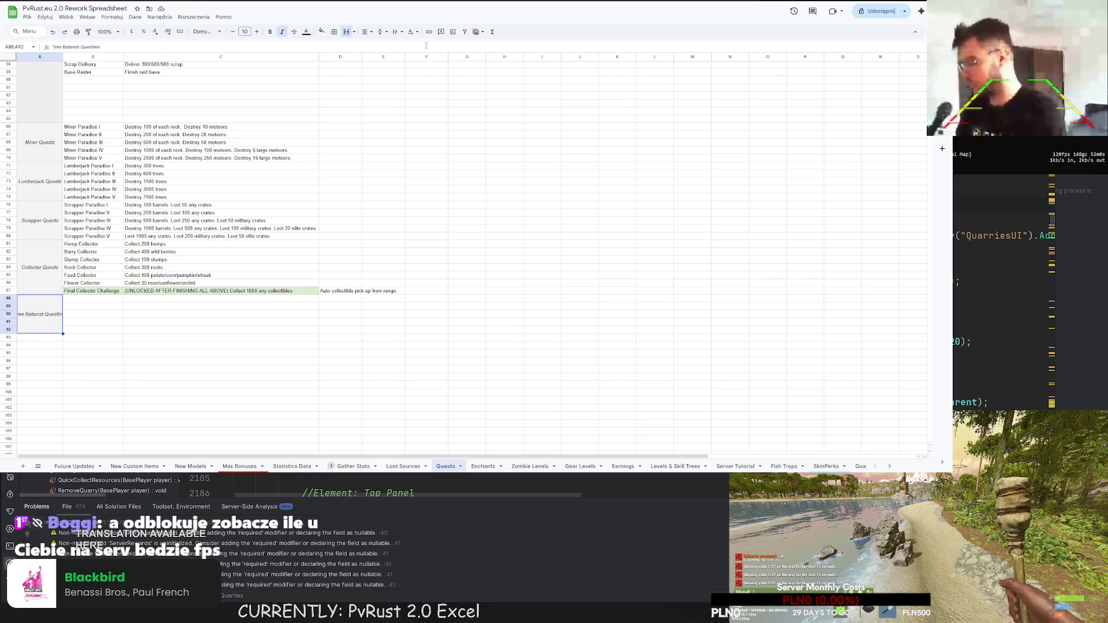
left_click(396, 31)
left_click(409, 46)
left_click(219, 353)
mouse_move(39, 329)
left_mouse_down()
mouse_move(35, 124)
mouse_move(29, 147)
left_mouse_up()
scroll(28, 147, "up", 3)
left_click(397, 32)
left_click(409, 48)
scroll(109, 247, "down", 10)
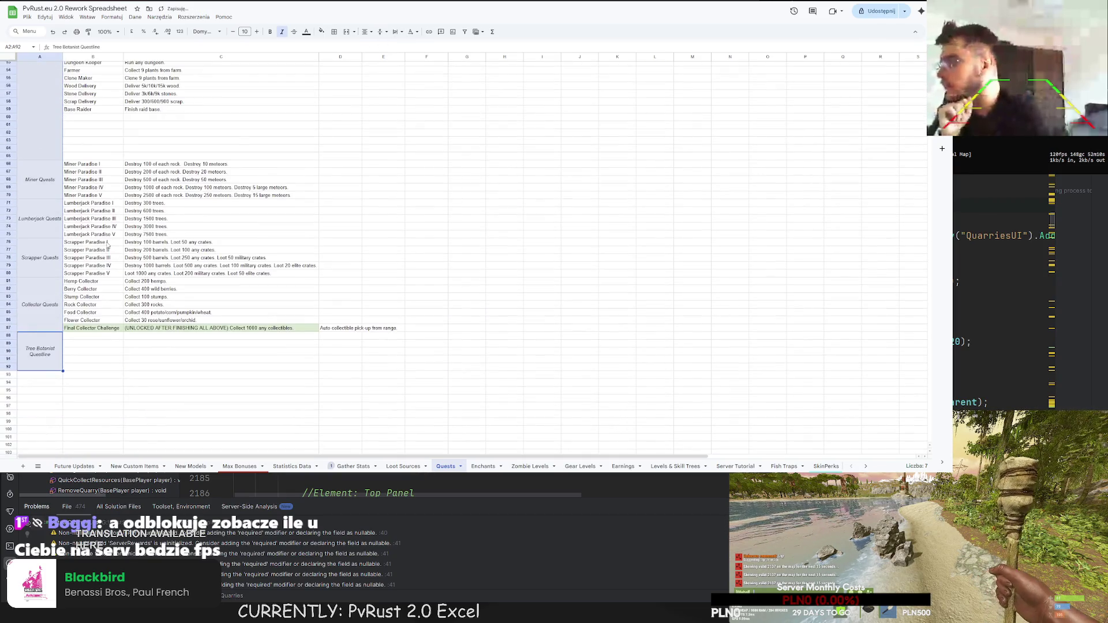
left_click_drag(63, 56, 55, 58)
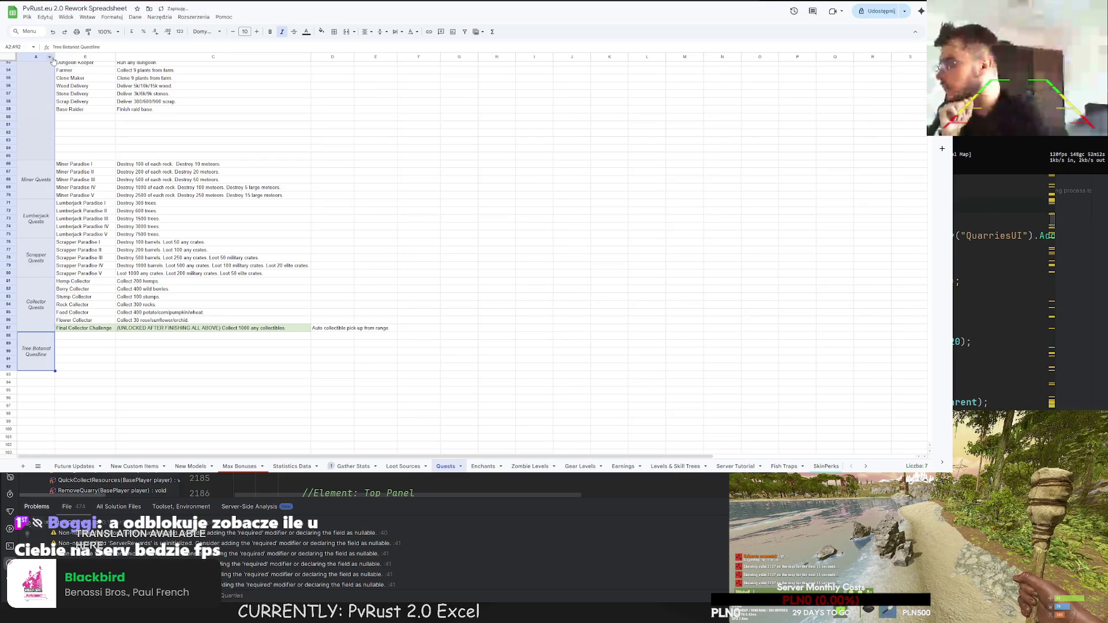
left_click(124, 288)
left_click(122, 367)
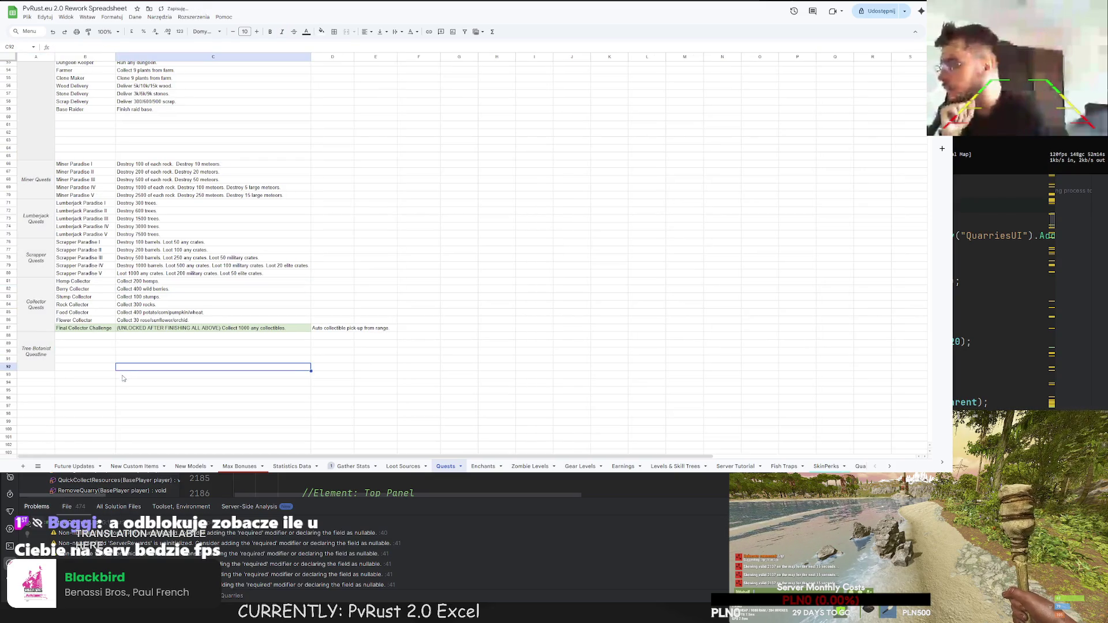
left_click(102, 356)
left_click(77, 339)
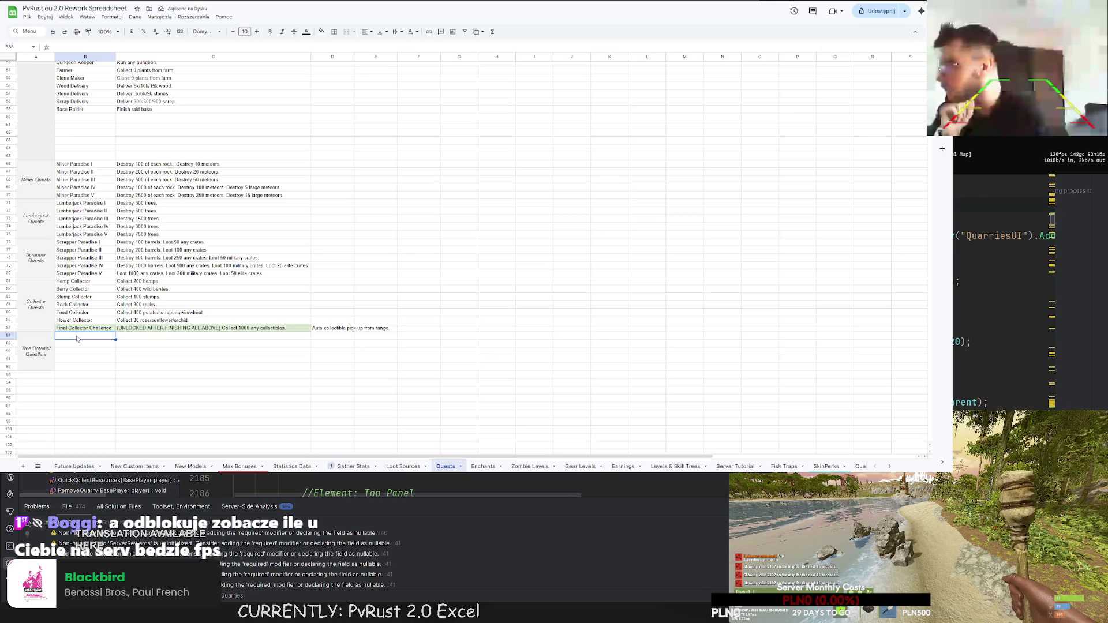
double_click(71, 336)
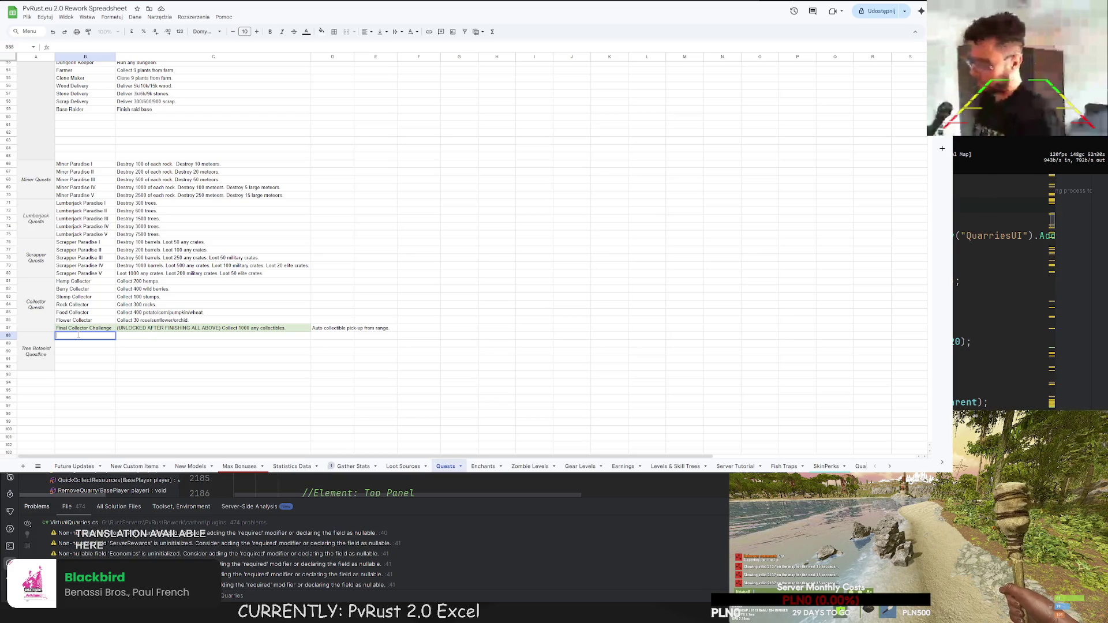
- Enter 'Increase plantable trees by 5' in D88 and autofit column D
double_click(321, 338)
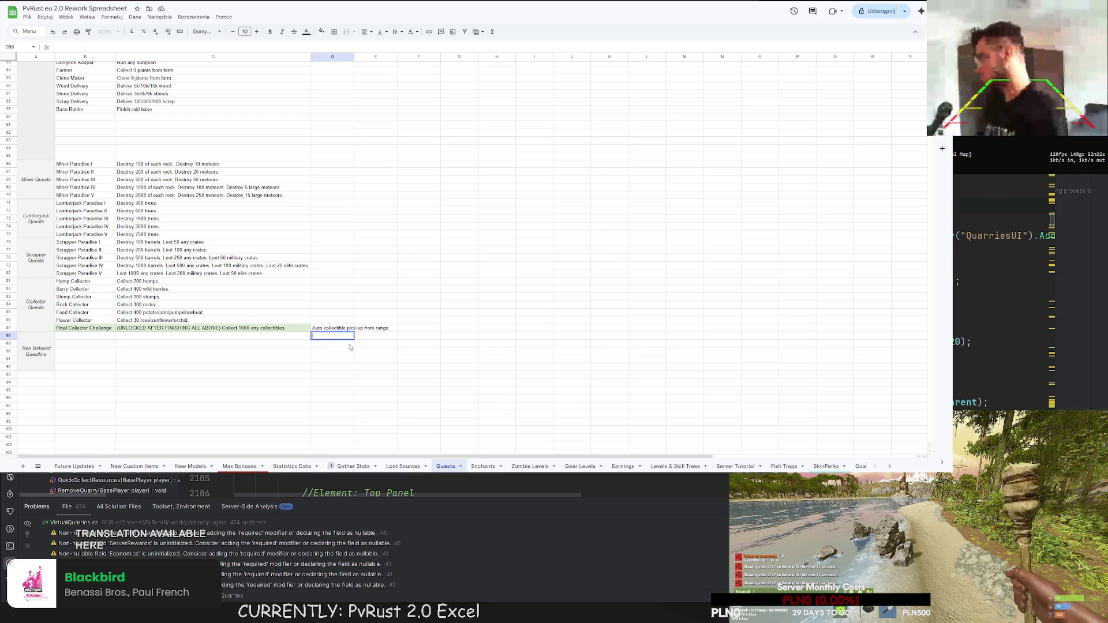
type("Increase plan")
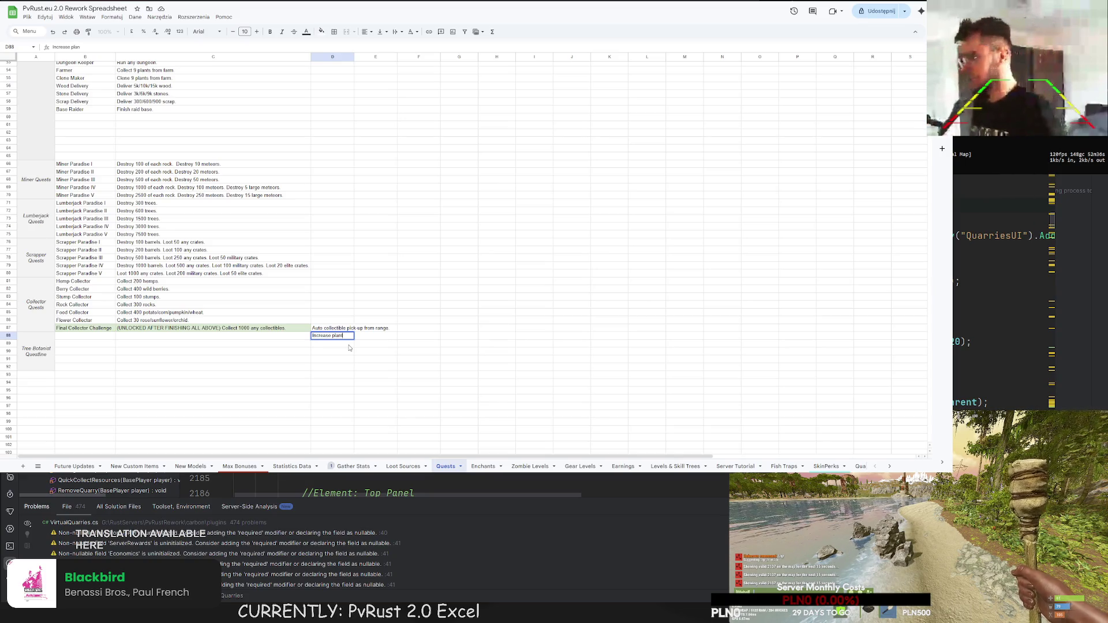
type("table trees by 5")
key("Return")
double_click(354, 57)
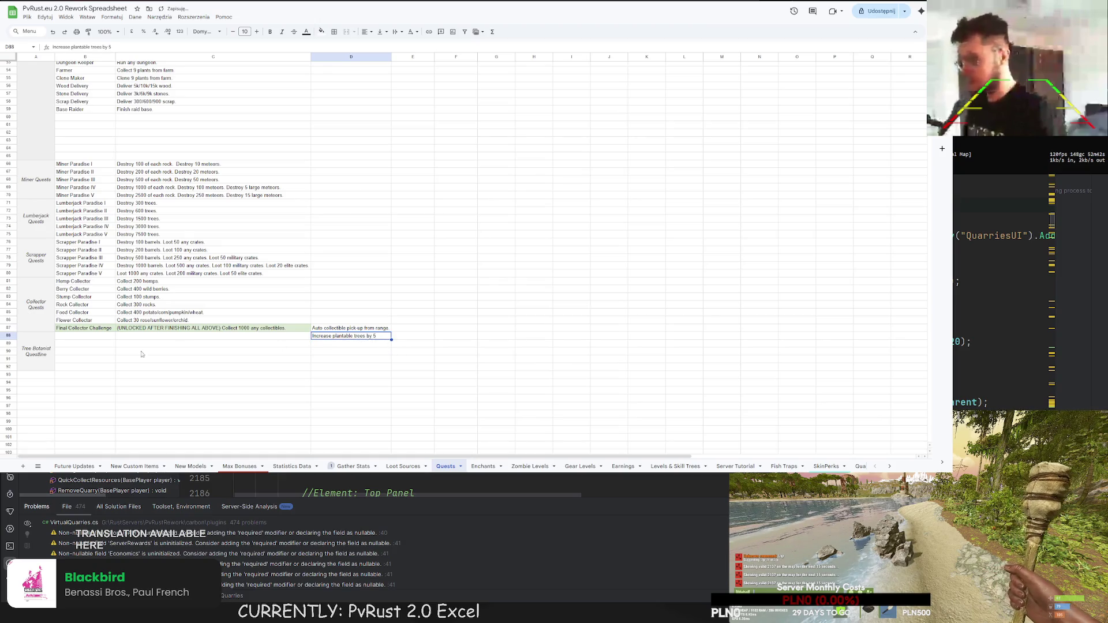
- Start naming B88 'Warm Trees', then enter fps.limit 0 in the game console
left_click(88, 337)
type("Warm")
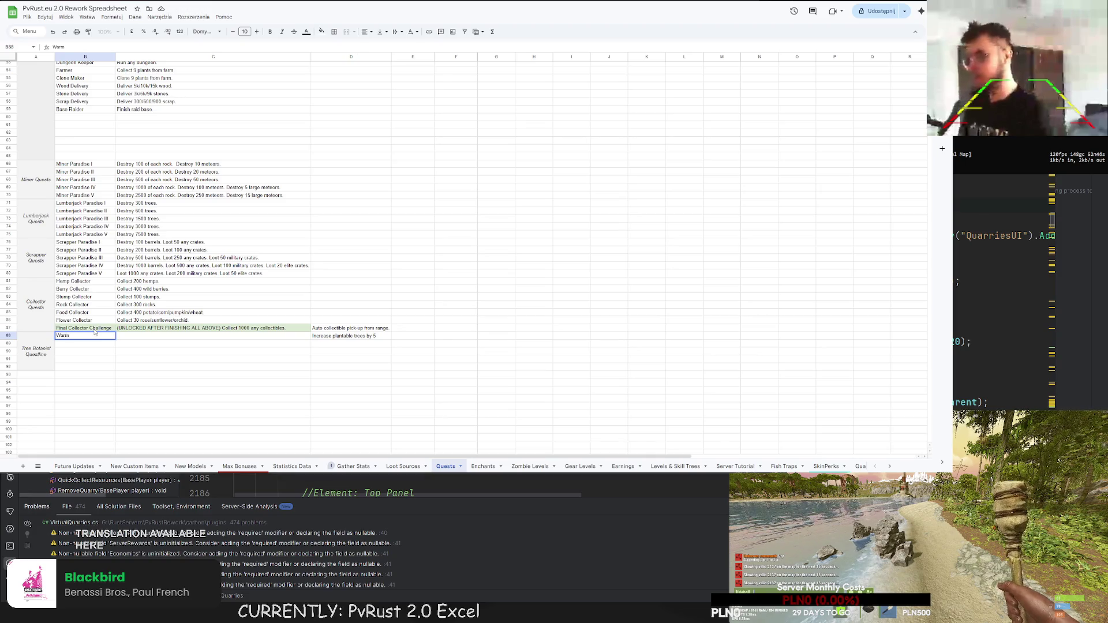
type(" Trees")
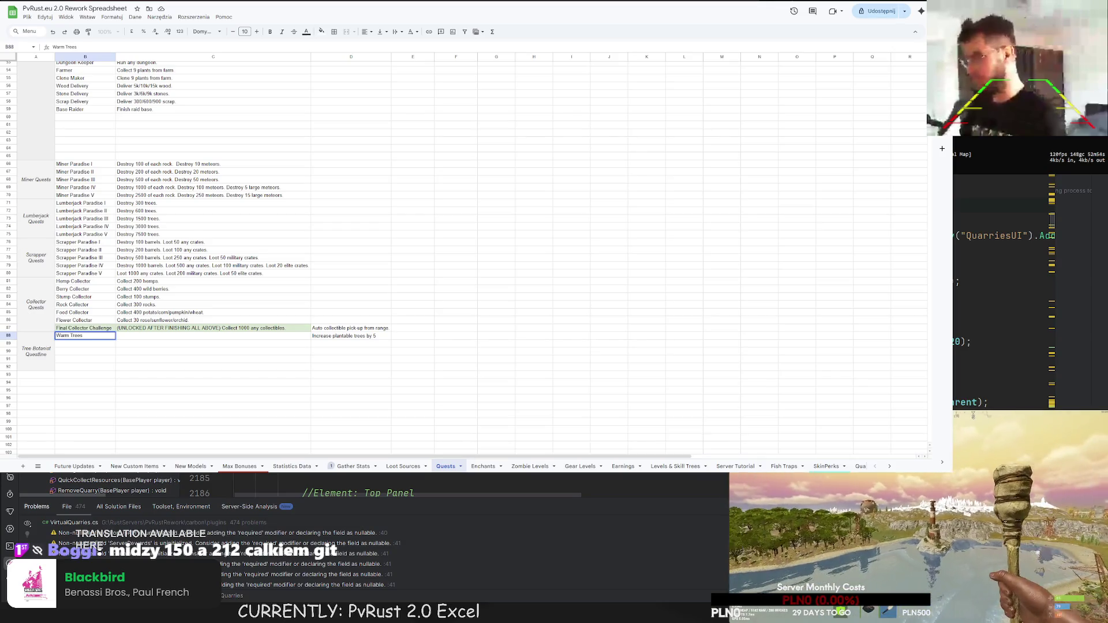
key("F1")
type("fps.limit 0")
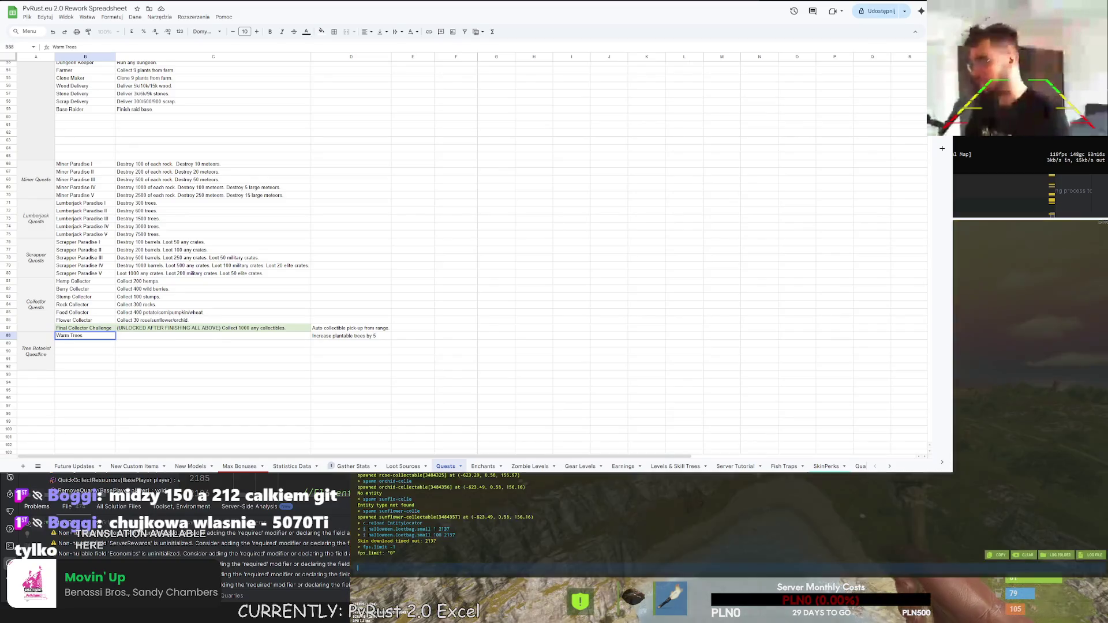
key("Up")
key("Return")
key("F1")
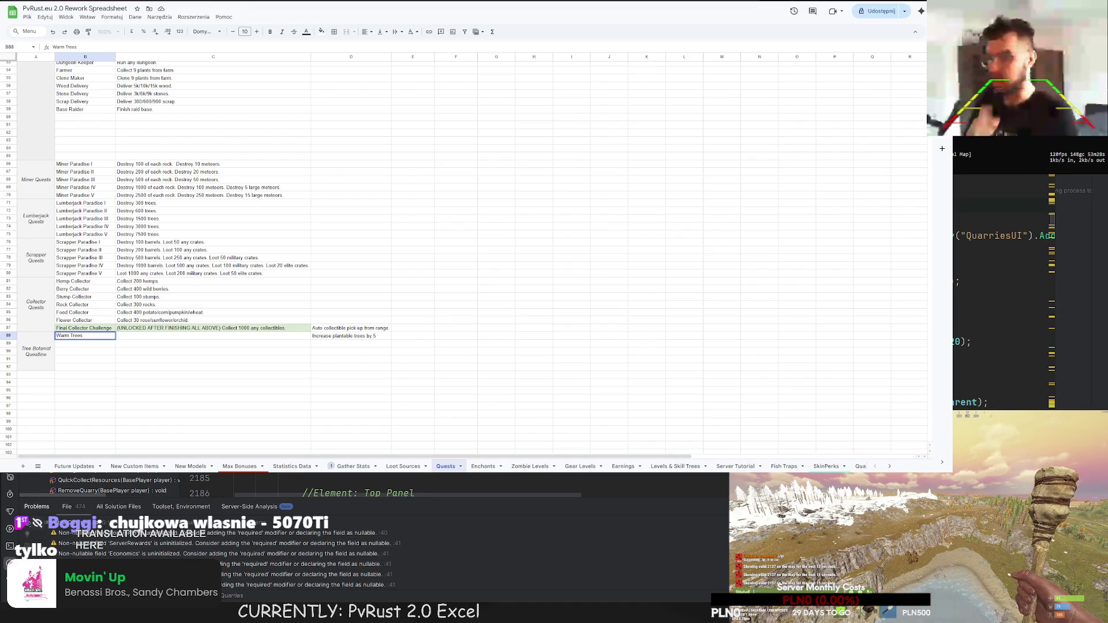
left_click(349, 125)
left_click(348, 180)
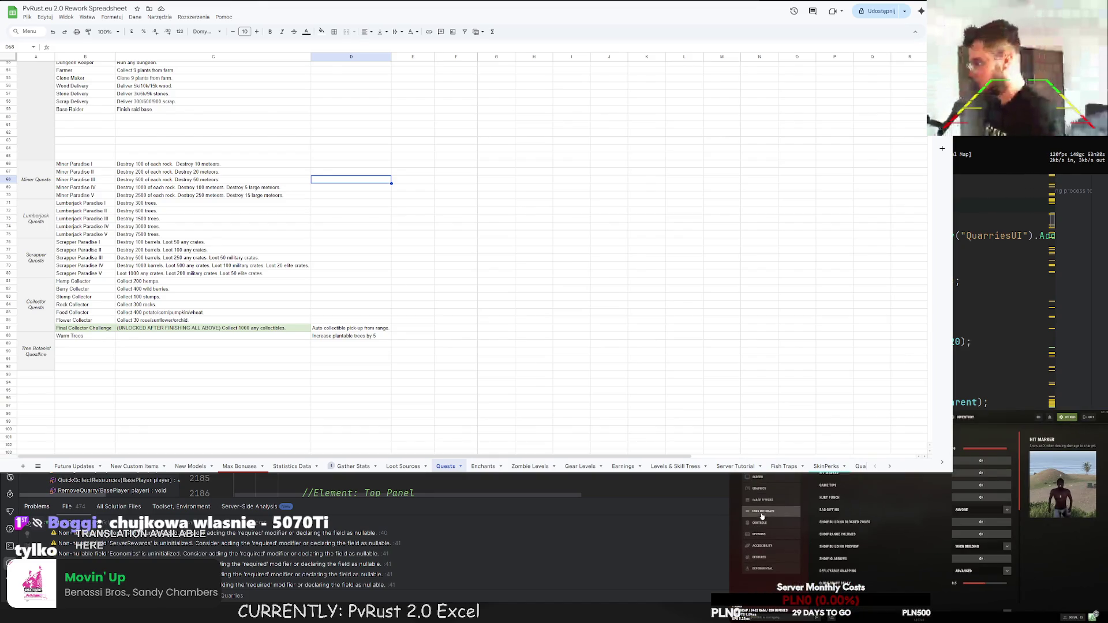
left_click(759, 559)
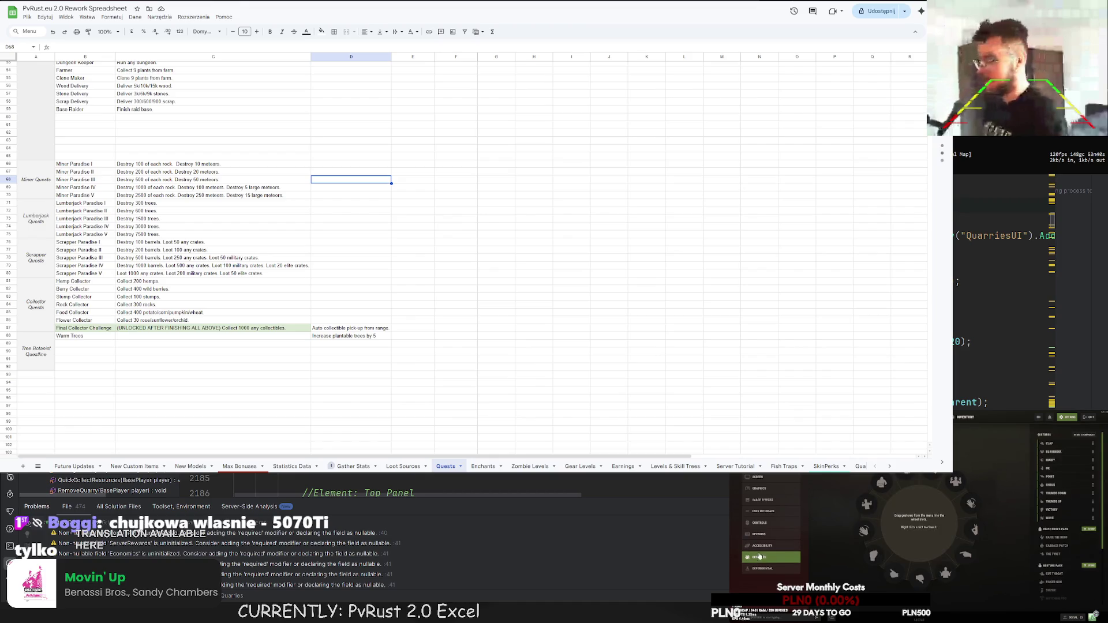
left_click(759, 488)
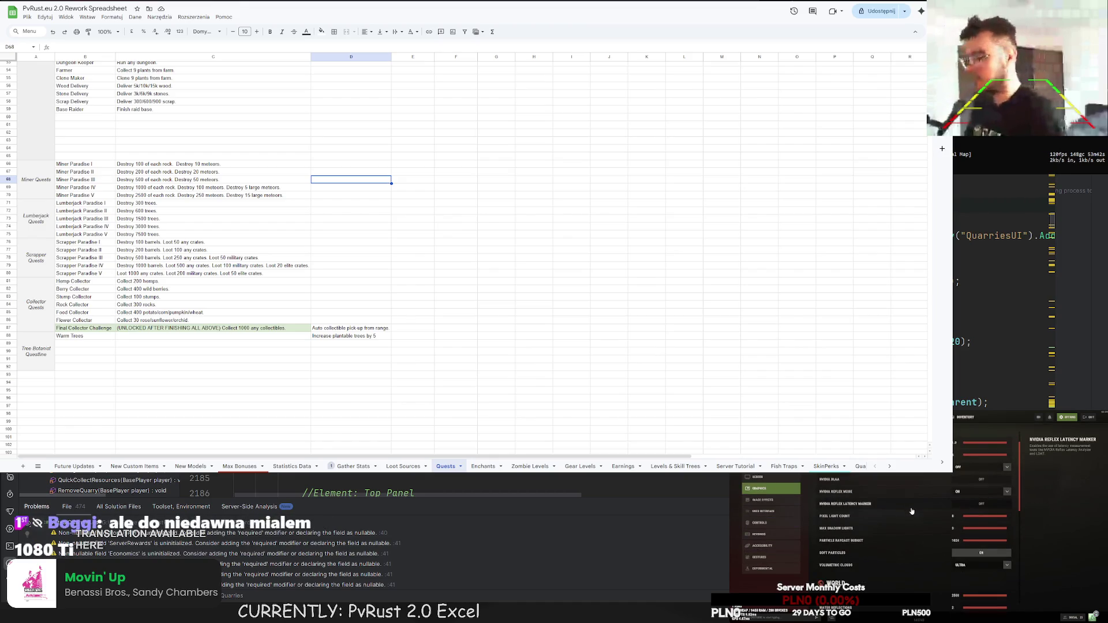
scroll(906, 510, "down", 10)
scroll(900, 507, "up", 5)
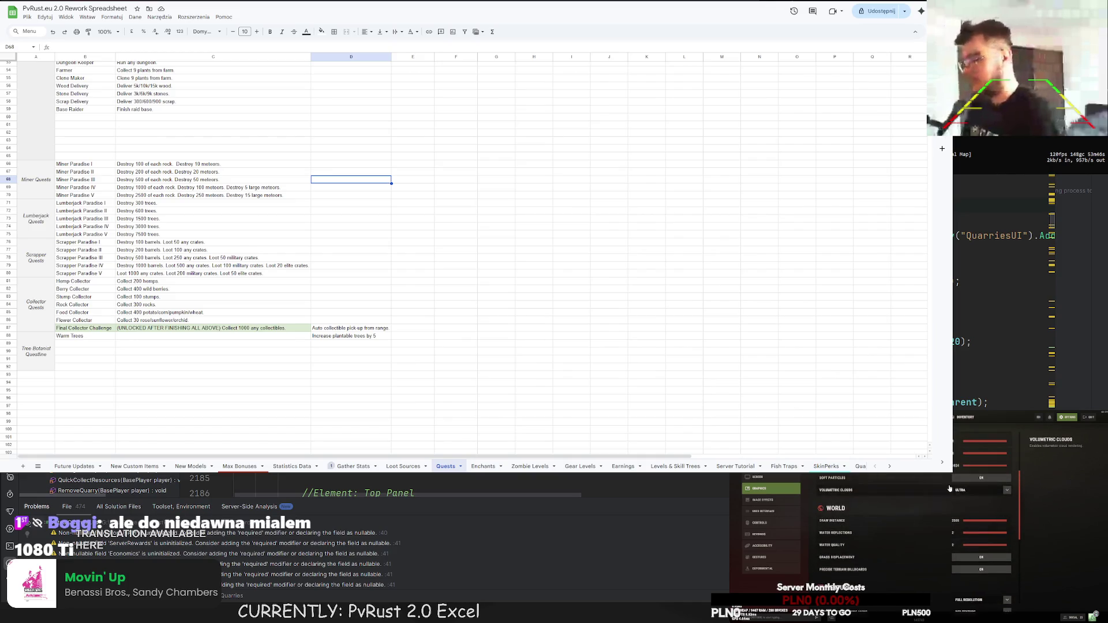
scroll(882, 519, "up", 2)
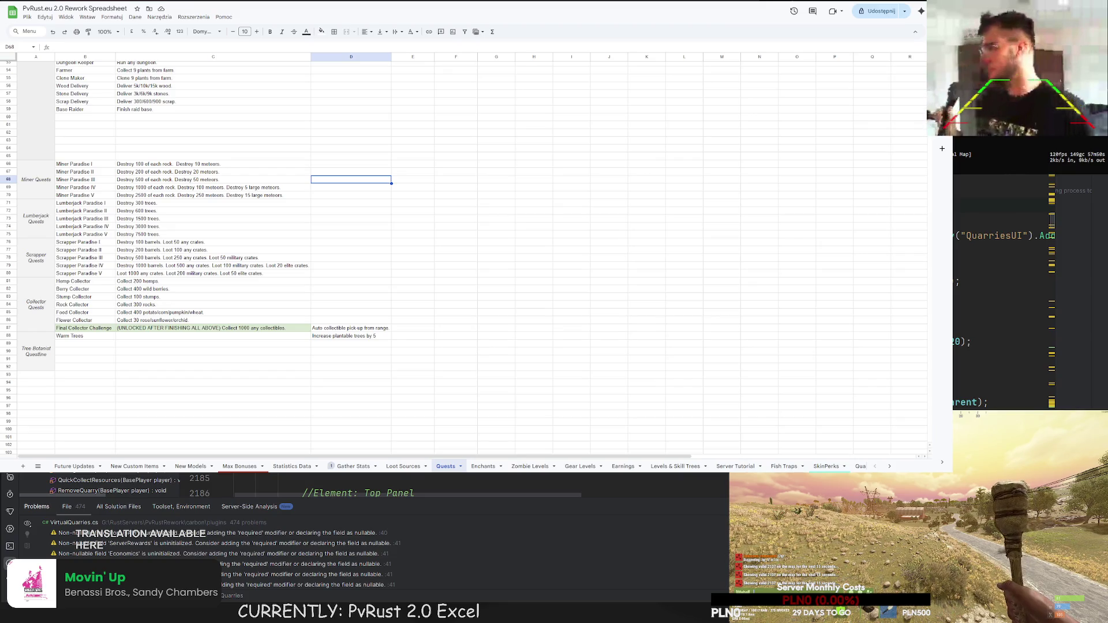
key("ctrl+t")
- Load Hetzner Server Finder and scroll to the AX102-U Ryzen 9 7950X3D offers
type("hetzner.com/dedicated-rootserver/#cores_threads_from=12%2B48")
key("Return")
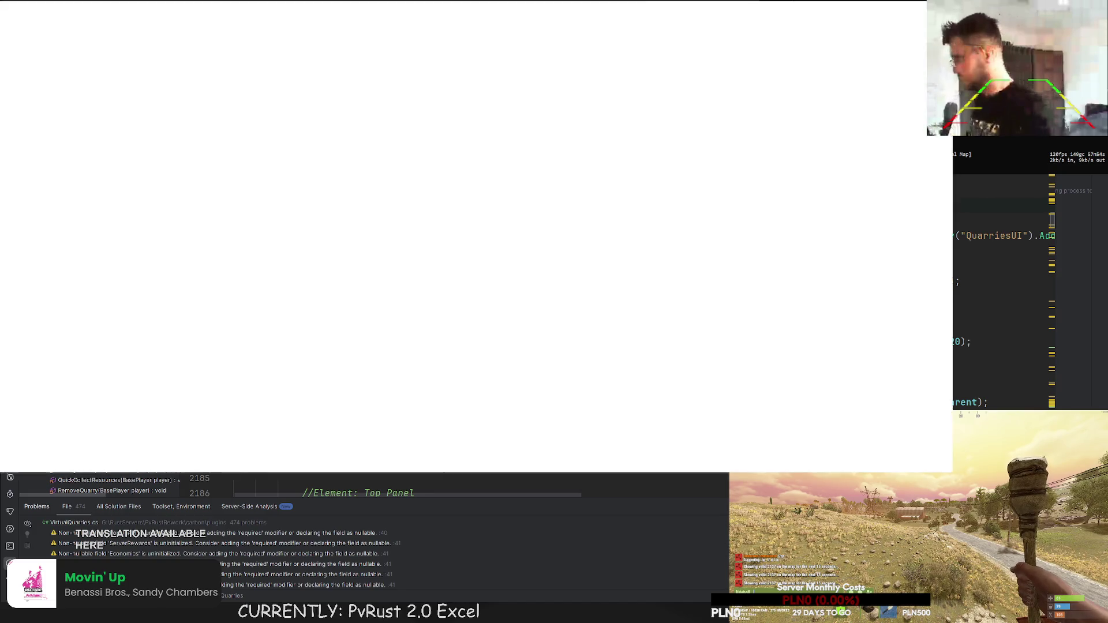
scroll(367, 221, "down", 3)
scroll(367, 221, "down", 2)
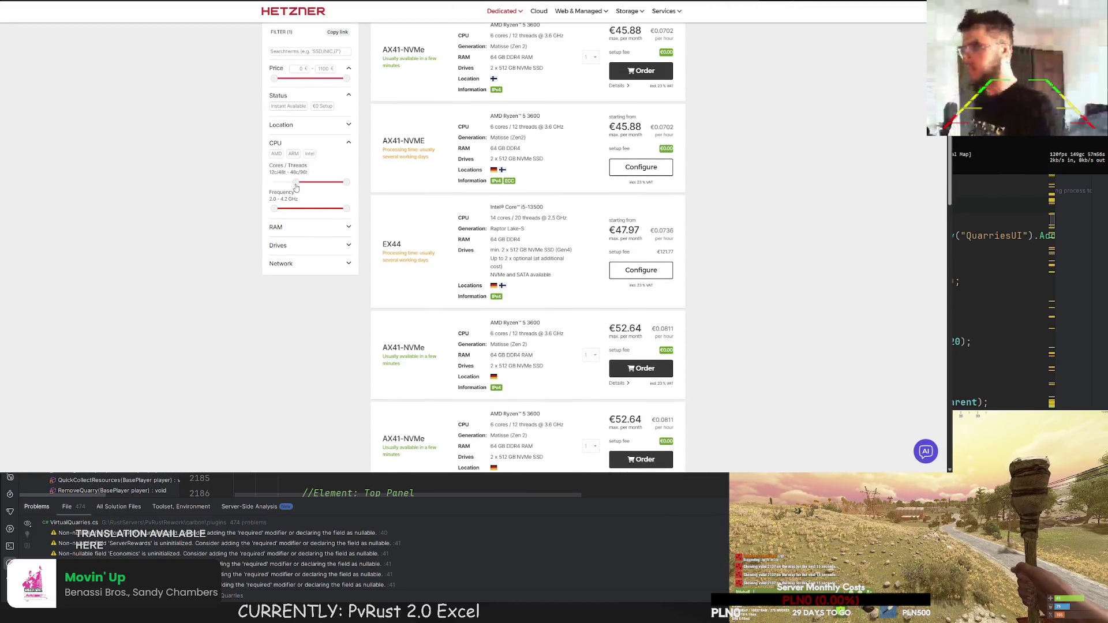
left_click_drag(275, 208, 332, 218)
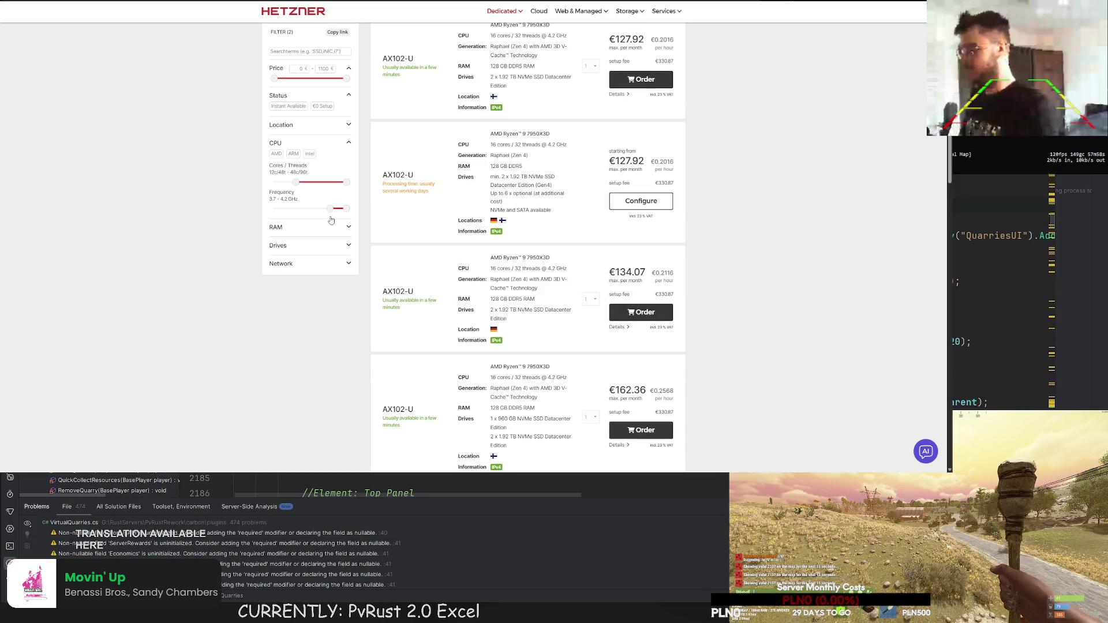
scroll(450, 264, "up", 1)
scroll(450, 264, "up", 1)
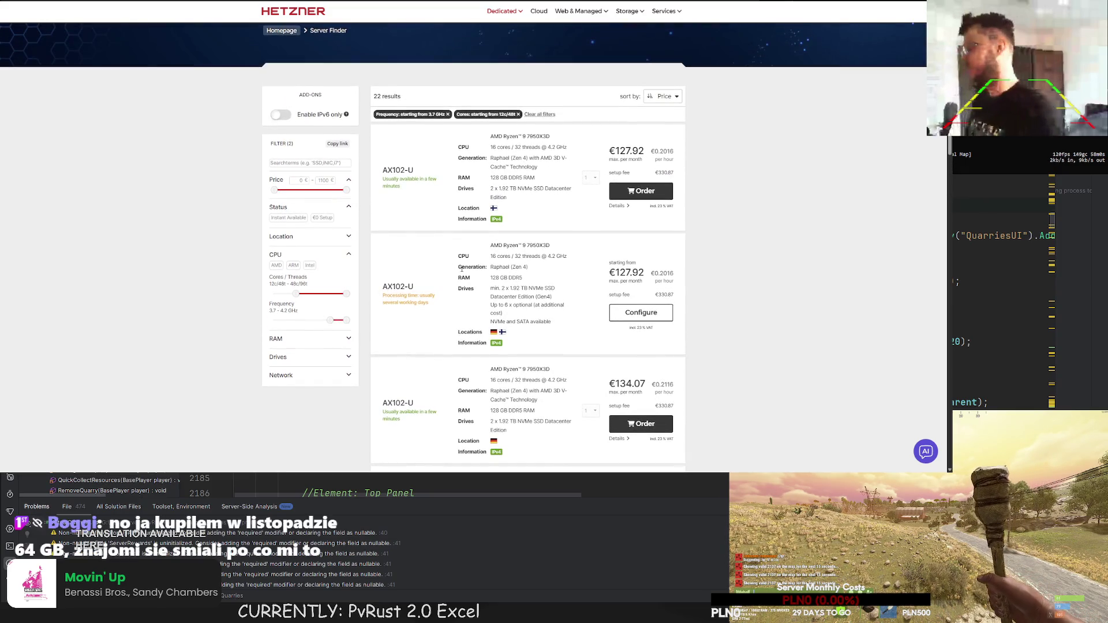
scroll(462, 268, "down", 2)
scroll(481, 278, "down", 1)
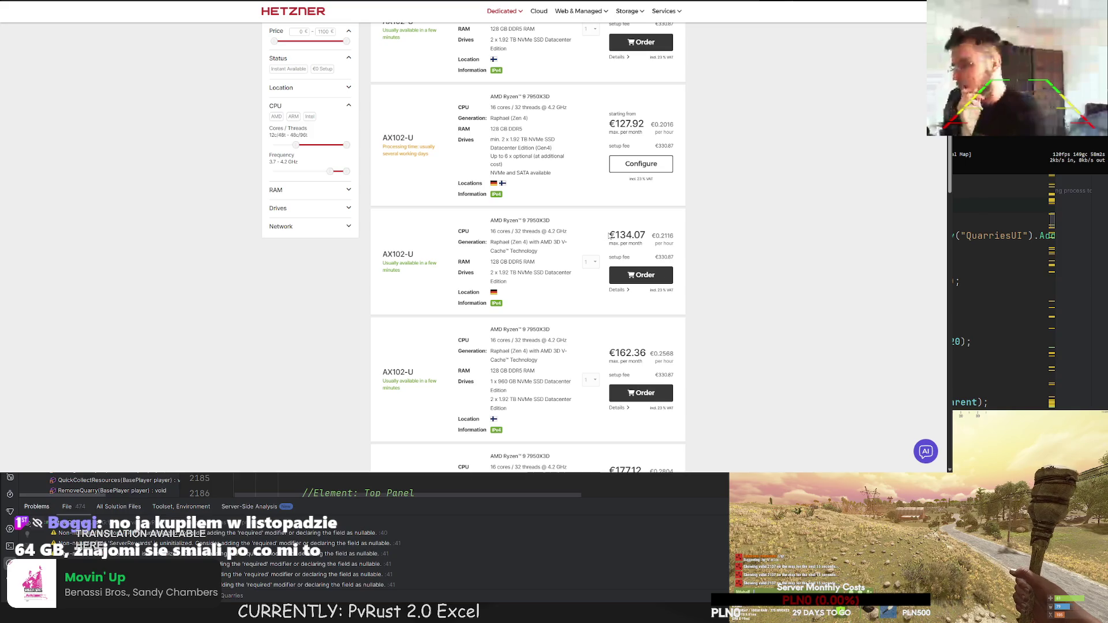
scroll(611, 247, "up", 3)
scroll(611, 246, "down", 4)
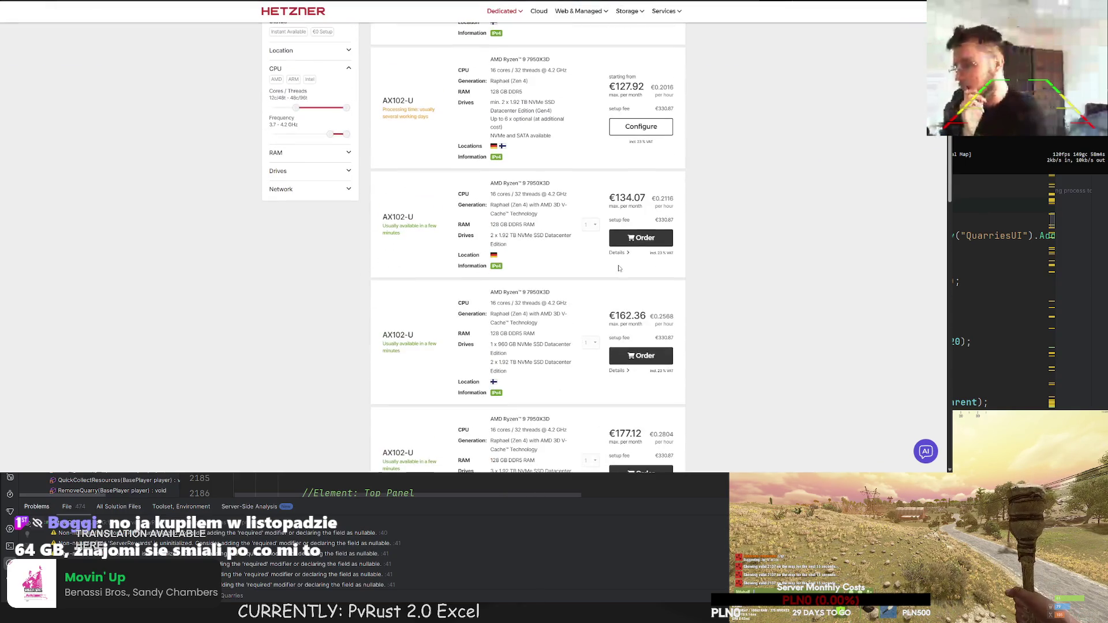
- Check the €134.07 monthly price and €330.87 setup fee, then return to the spreadsheet
double_click(627, 198)
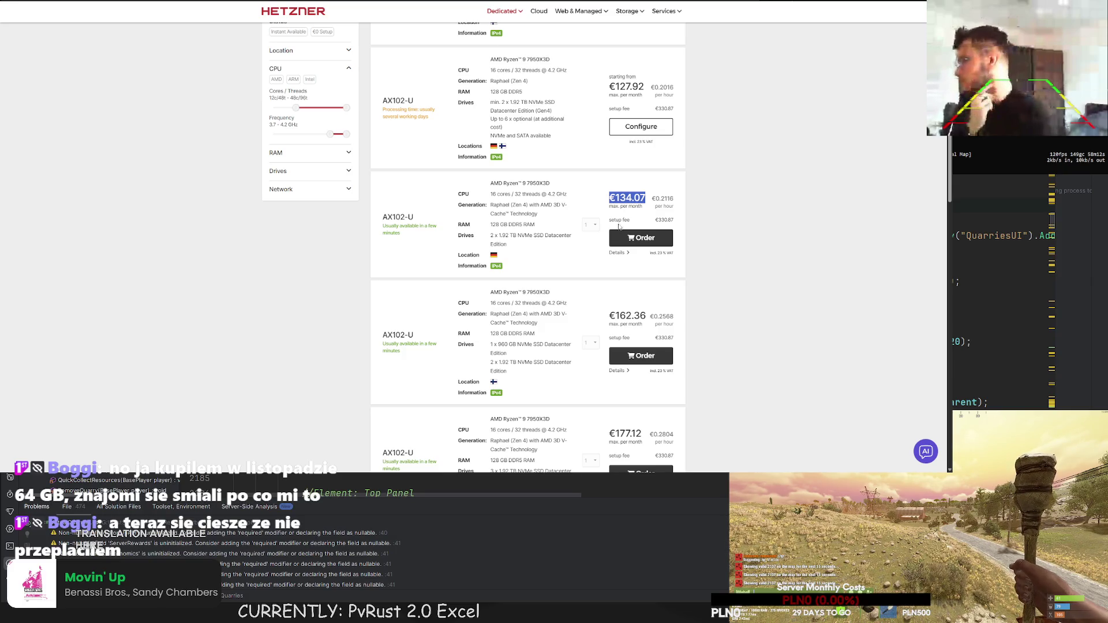
left_click_drag(610, 221, 674, 221)
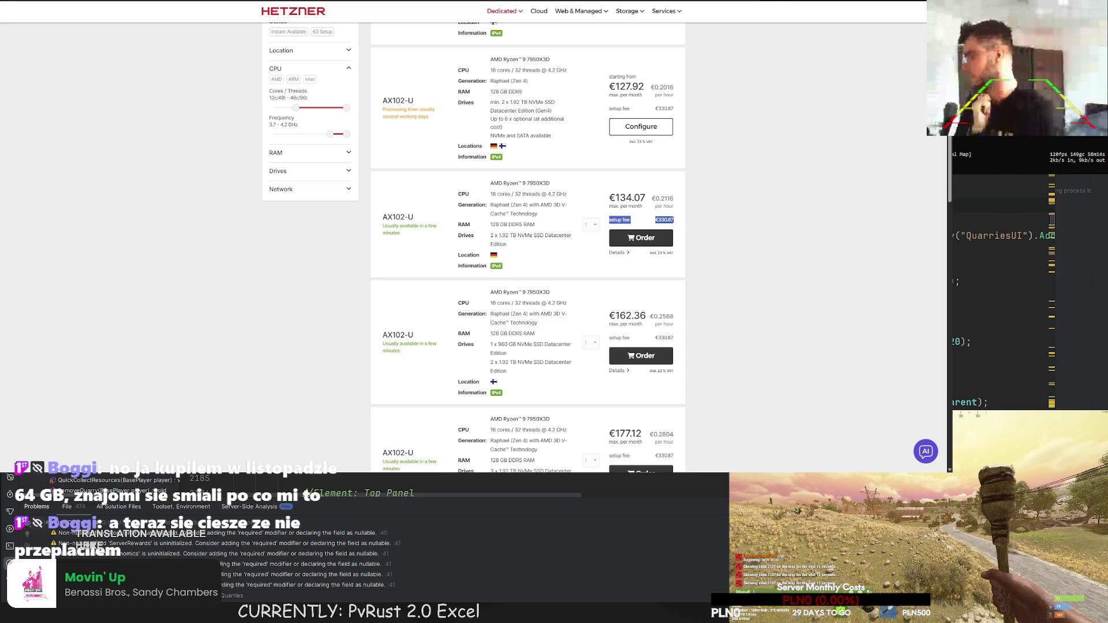
left_click(671, 230)
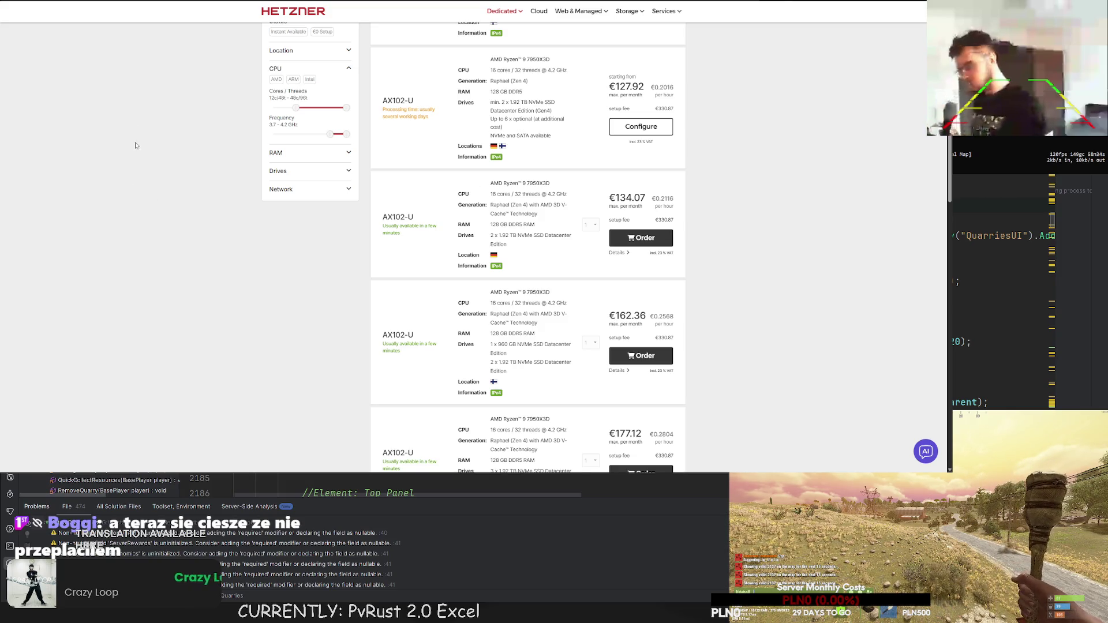
key("ctrl+Tab")
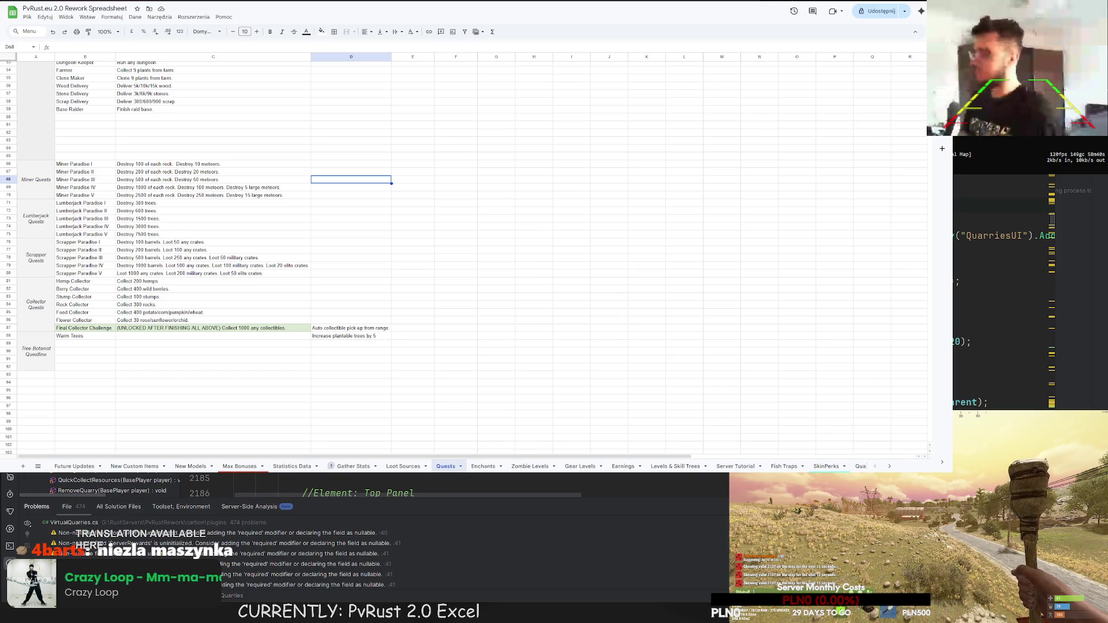
- Open a fresh new browser tab and focus its address bar
key("ctrl+t")
key("ctrl+w")
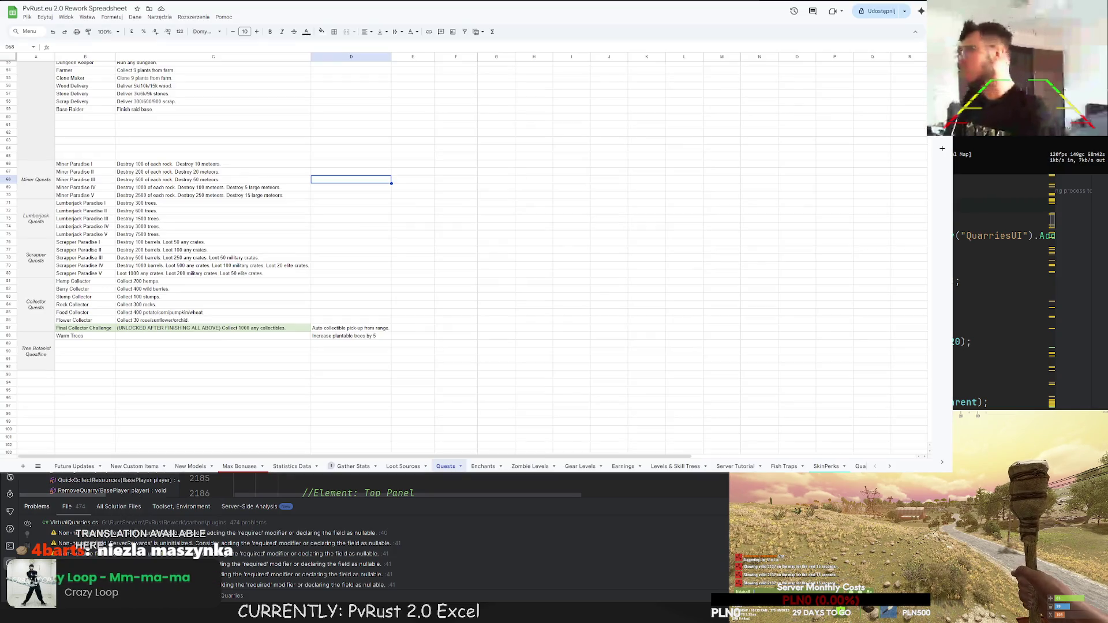
key("ctrl+t")
key("ctrl+l")
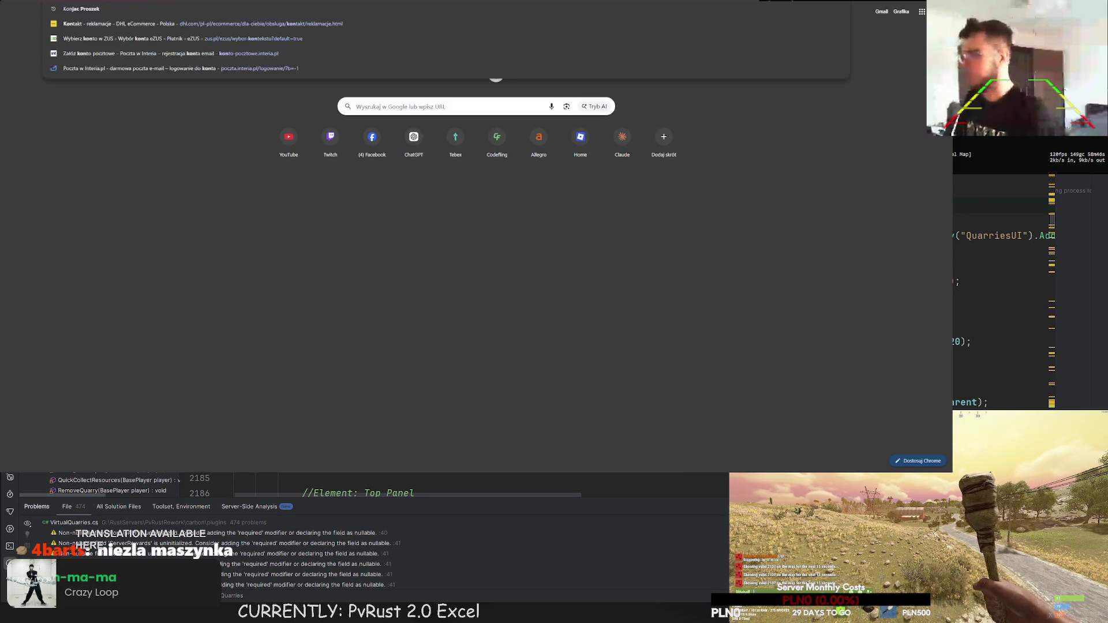
- Go back to Hetzner's AX102-U offers, then open the Kąkutr sheet's row-5 RAM shop link
key("ctrl+w")
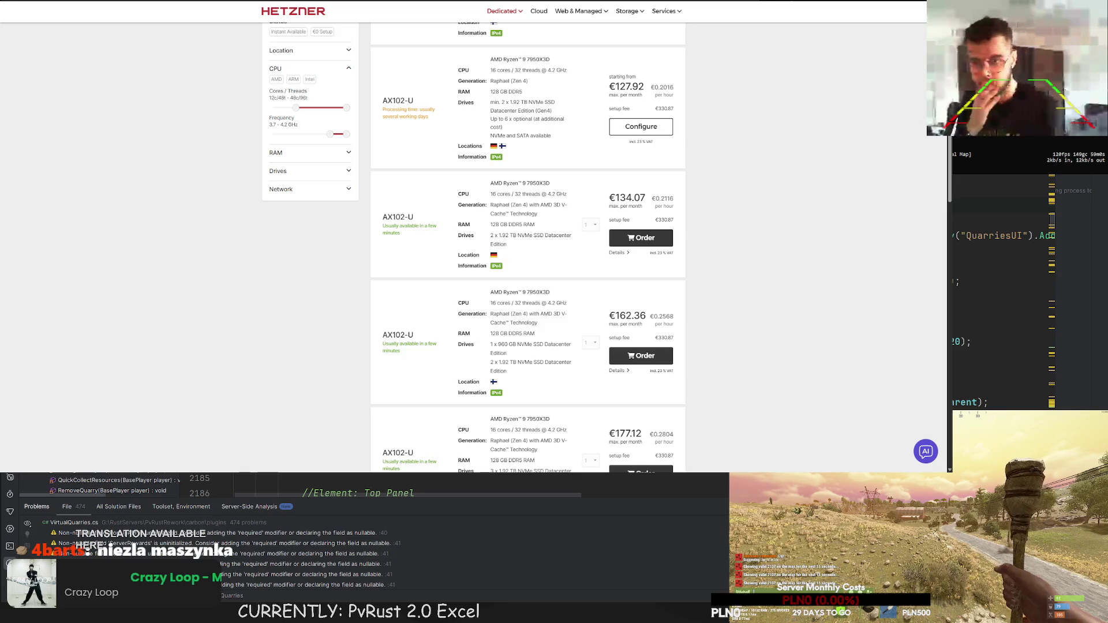
key("ctrl+Tab")
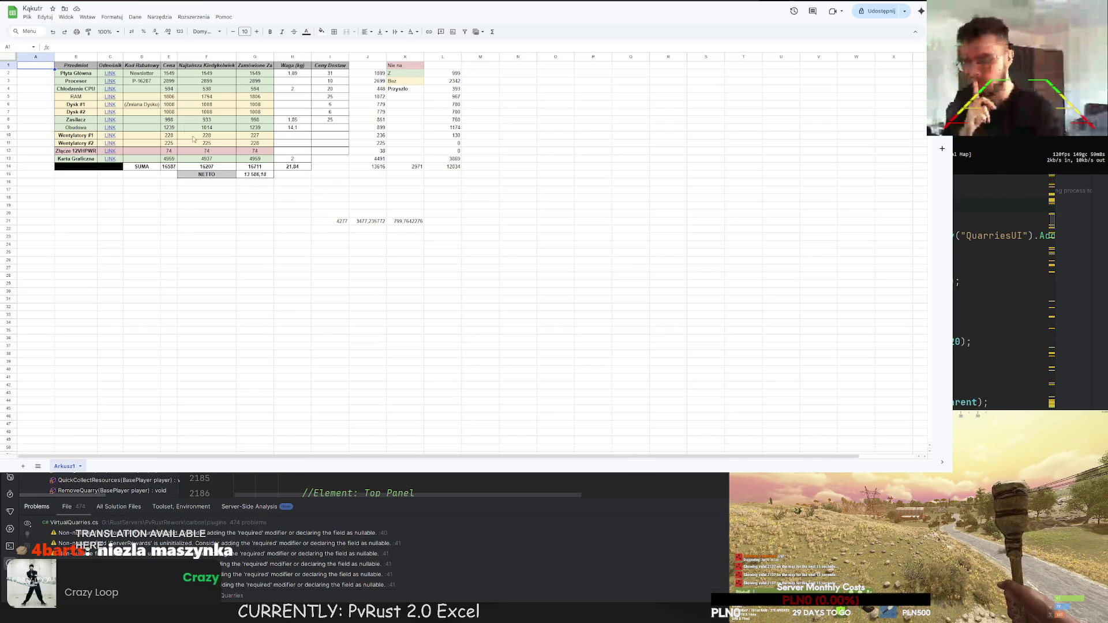
left_click(120, 100)
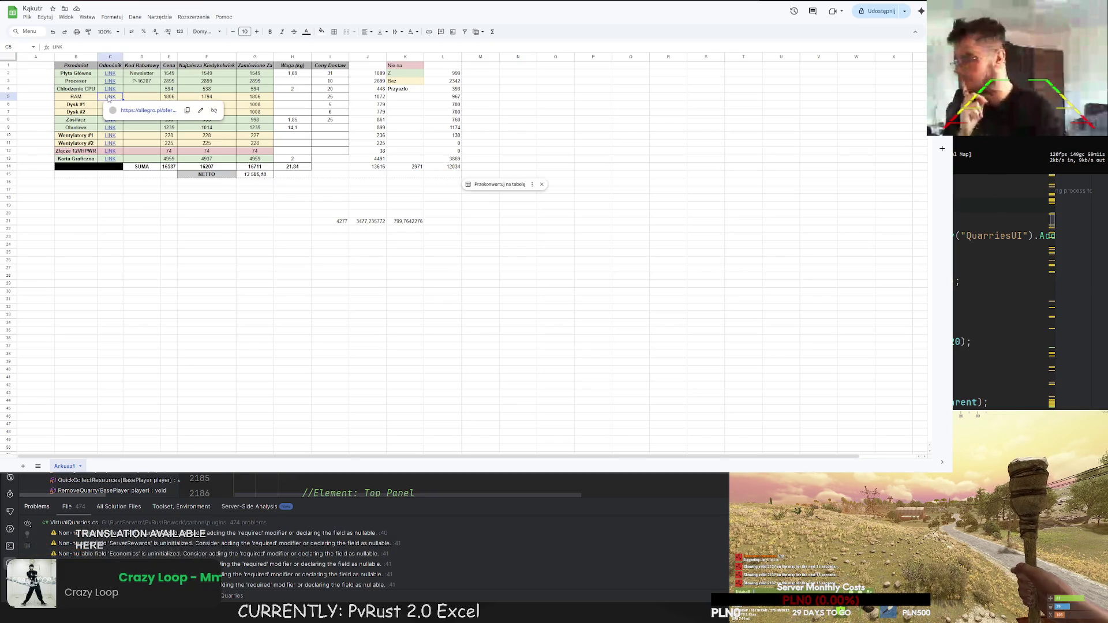
left_click(139, 114)
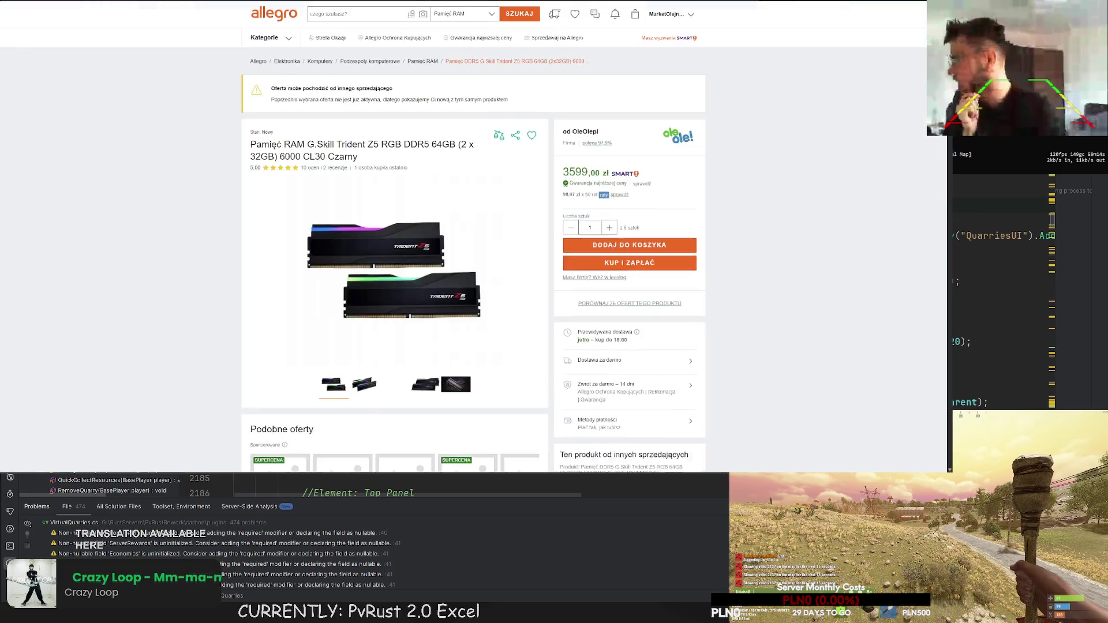
- Check the Allegro kit's 3599 zł price against the Kąkutr parts spreadsheet
scroll(410, 195, "down", 1)
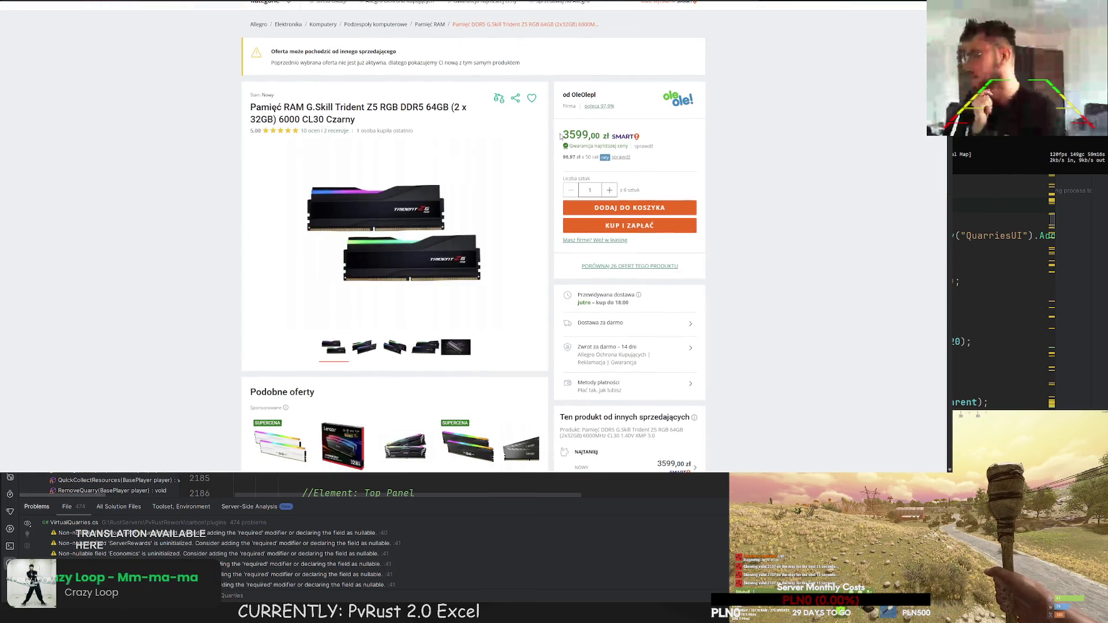
double_click(581, 134)
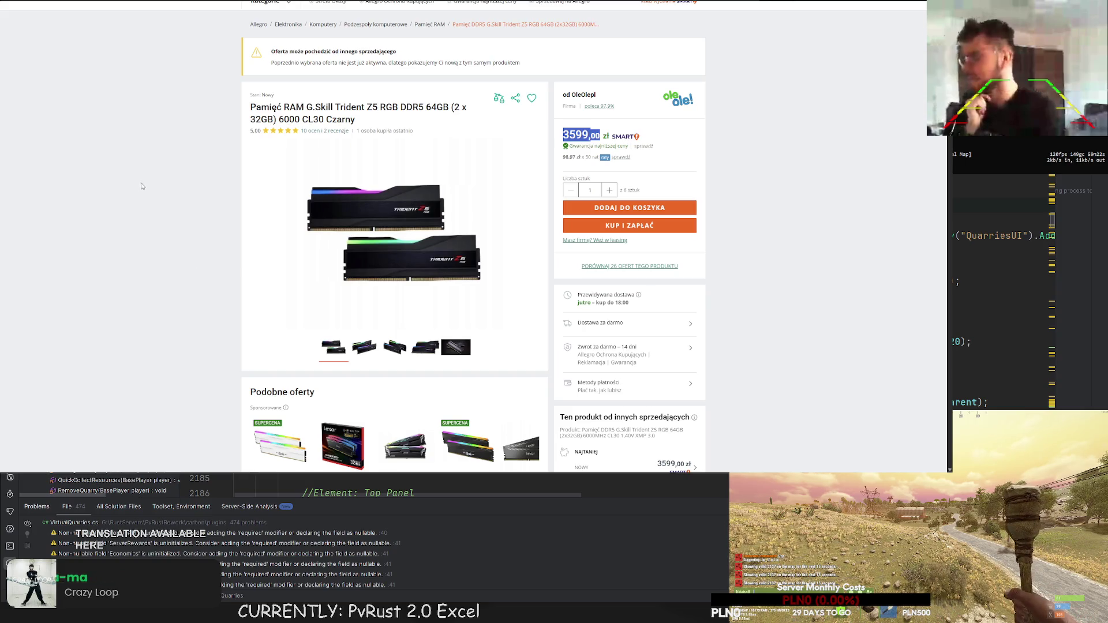
key("ctrl+Tab")
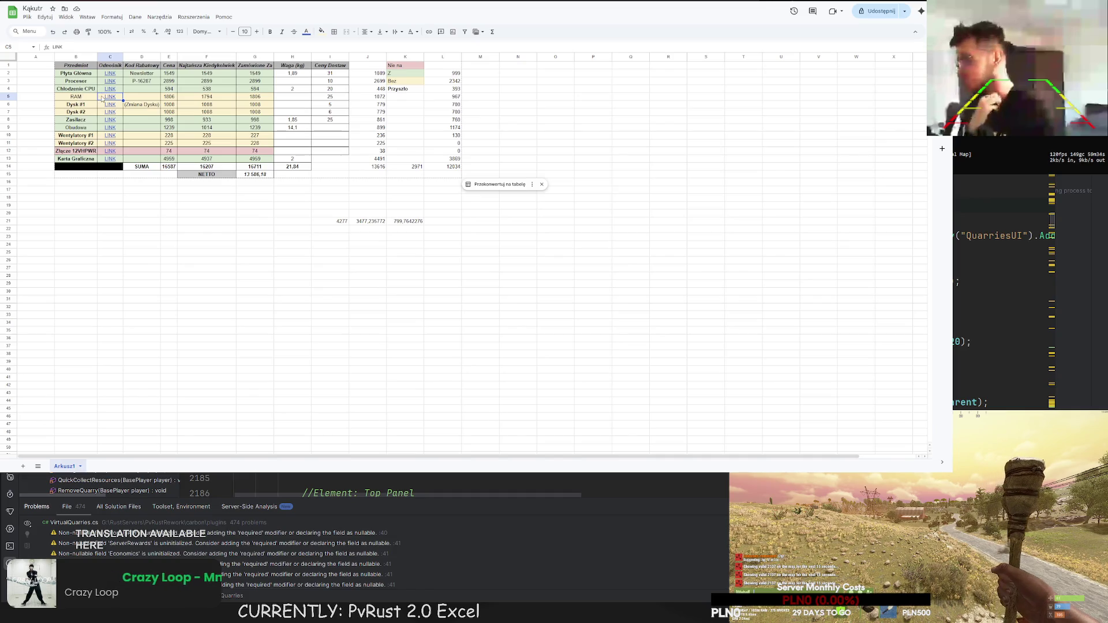
key("ctrl+Tab")
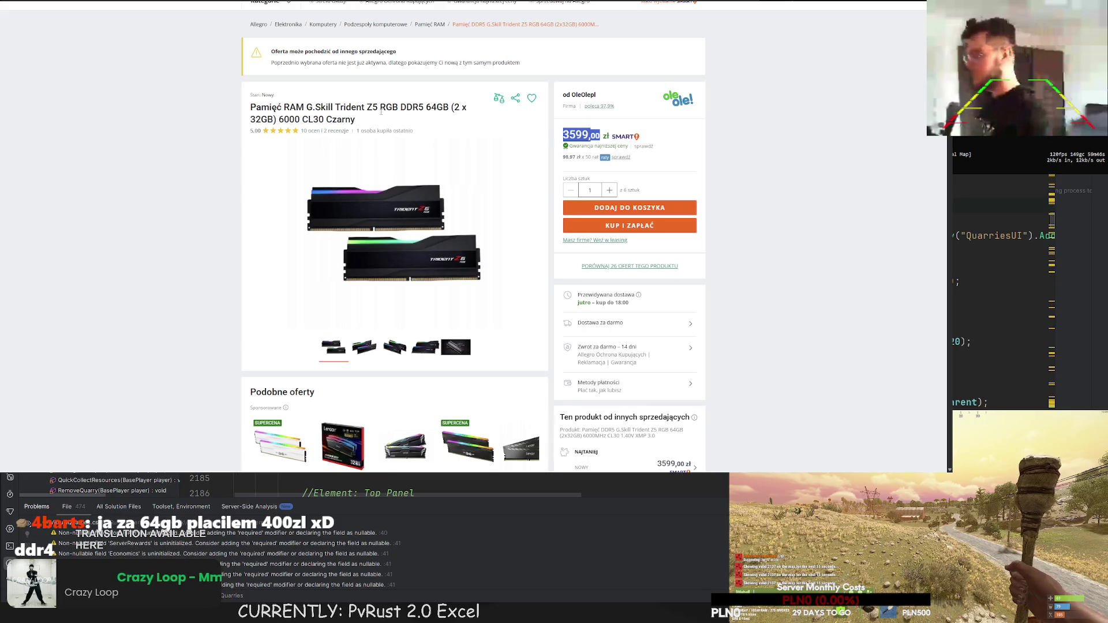
- Search the web for 'G.Skill Trident Z5 RGB DDR5 64GB 6000 cl30'
left_click_drag(306, 108, 449, 107)
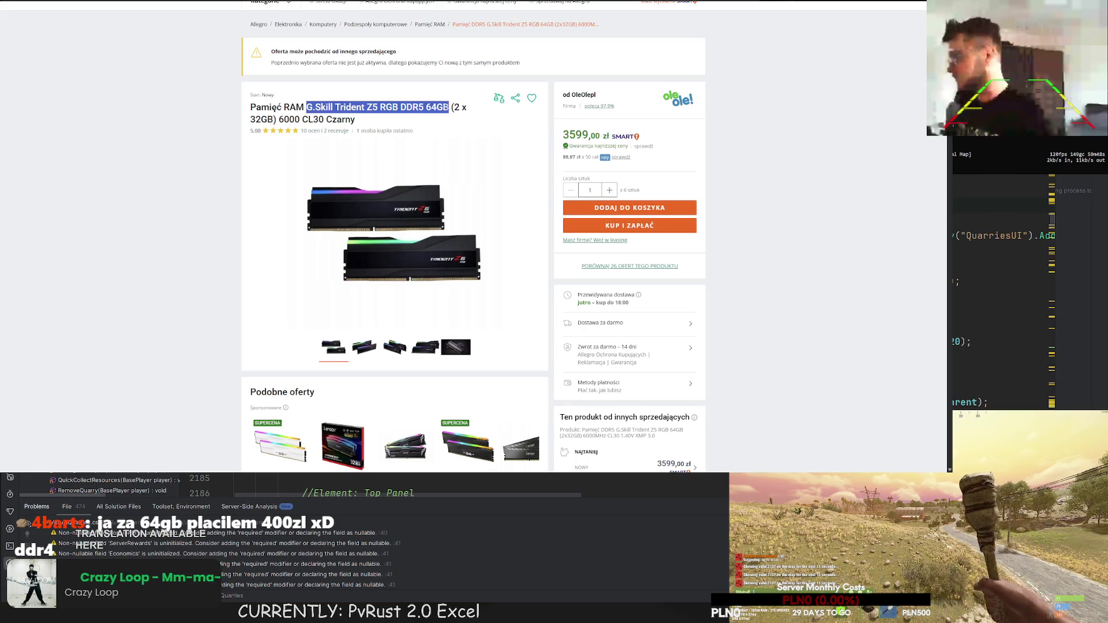
key("ctrl+c")
key("ctrl+l")
key("ctrl+v")
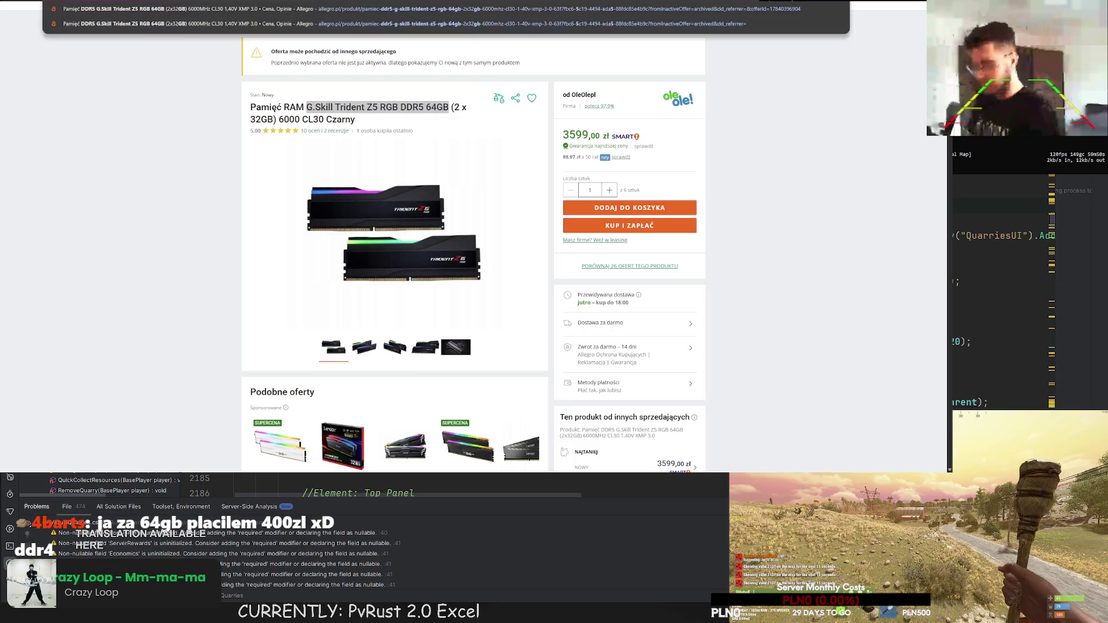
type("6000 cl30")
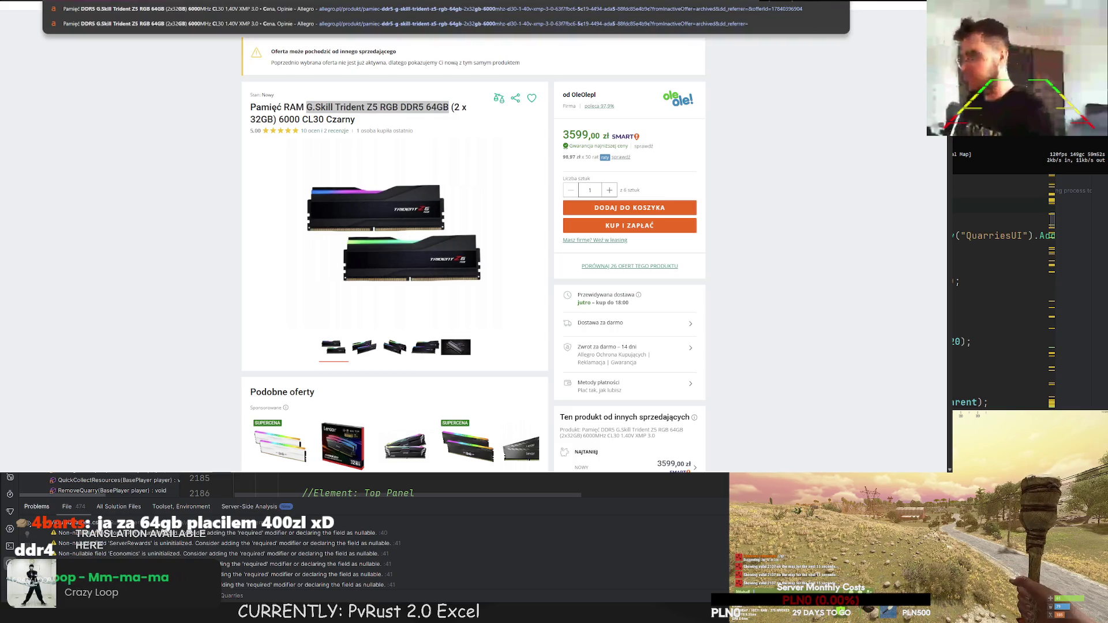
key("Return")
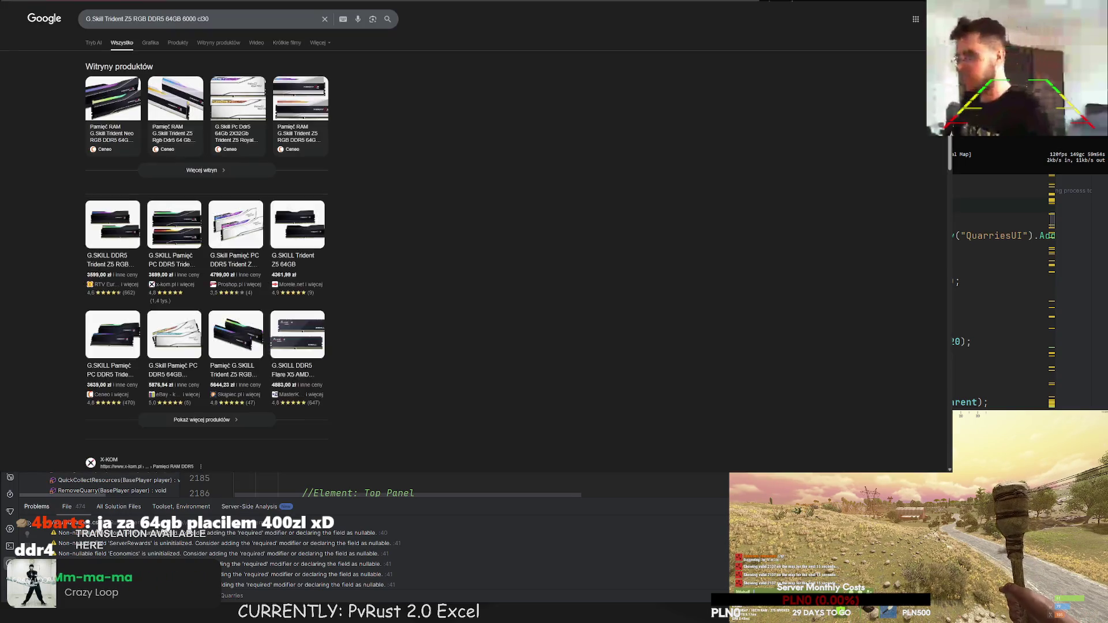
- Open the Ceneo card for G.Skill Trident Neo RGB DDR5 64GB 6000MHz CL30
scroll(212, 137, "down", 2)
scroll(213, 137, "down", 1)
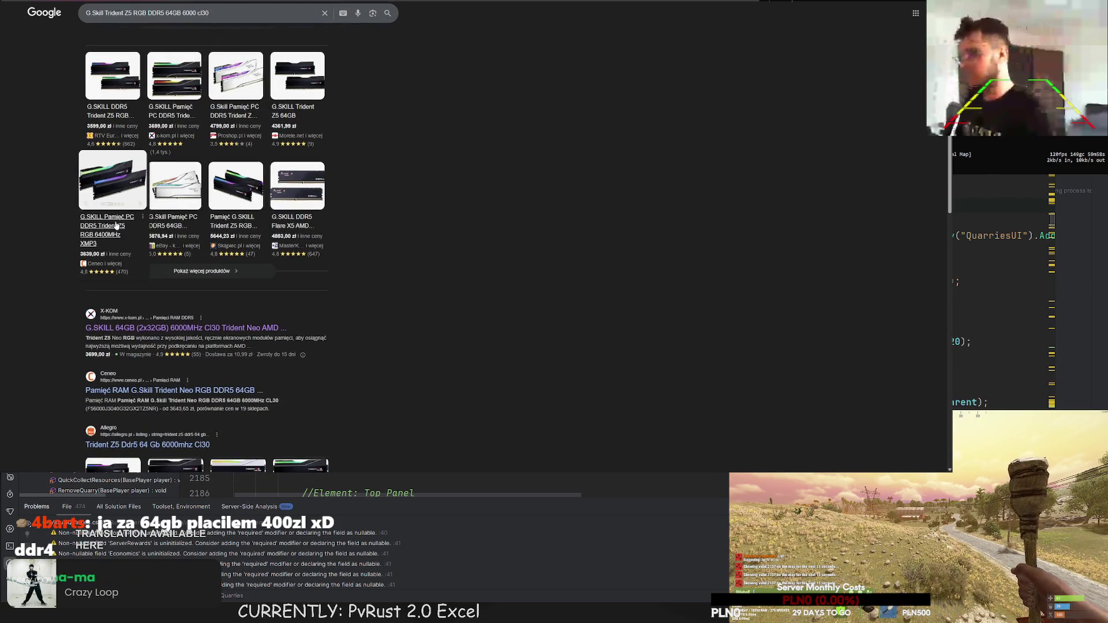
scroll(116, 225, "up", 3)
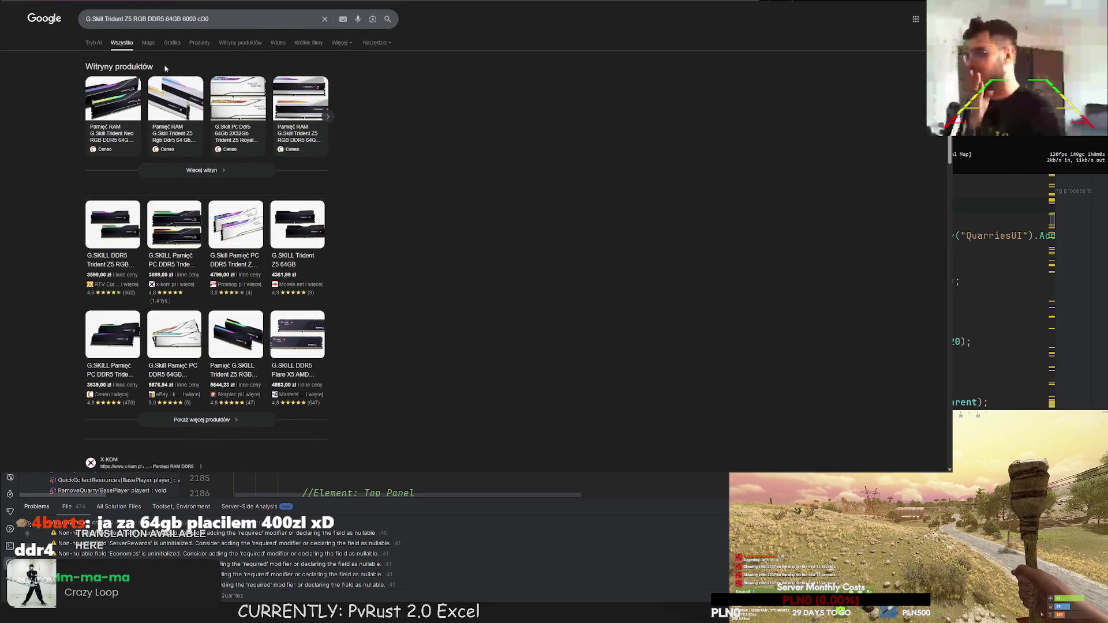
left_click(106, 138)
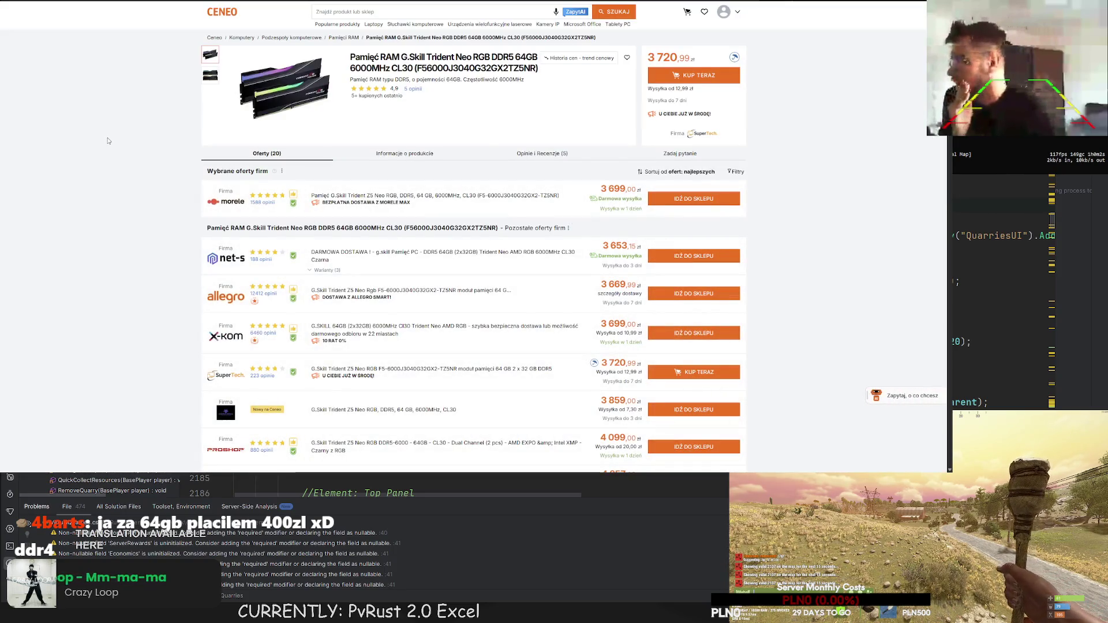
- View the kit's Ceneo price-history trend, then return to the Kąkutr parts spreadsheet
left_click(565, 58)
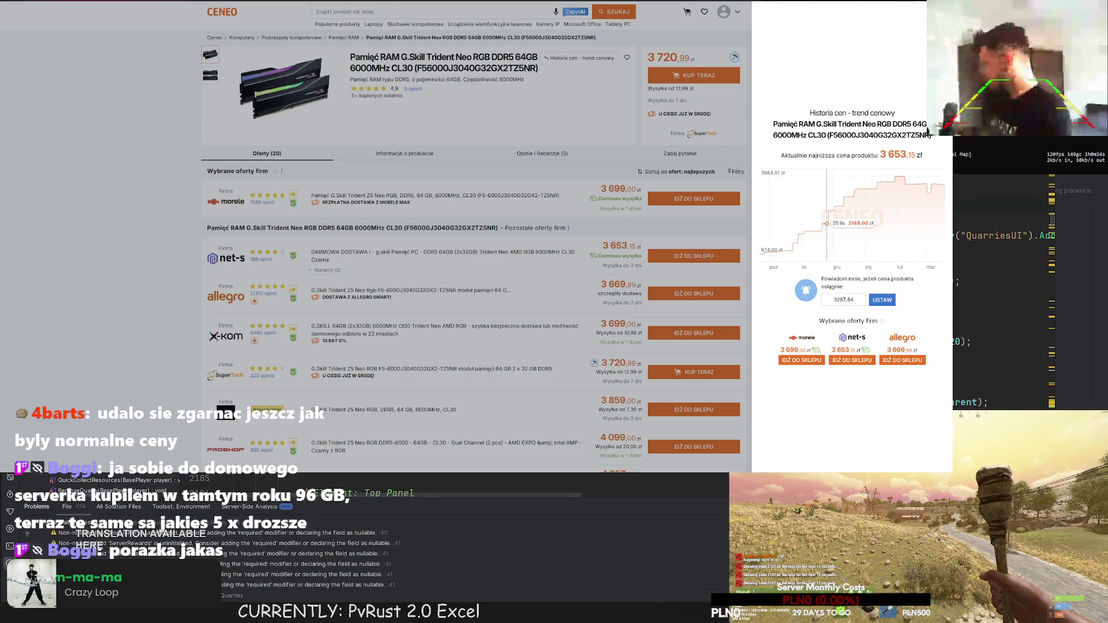
key("ctrl+w")
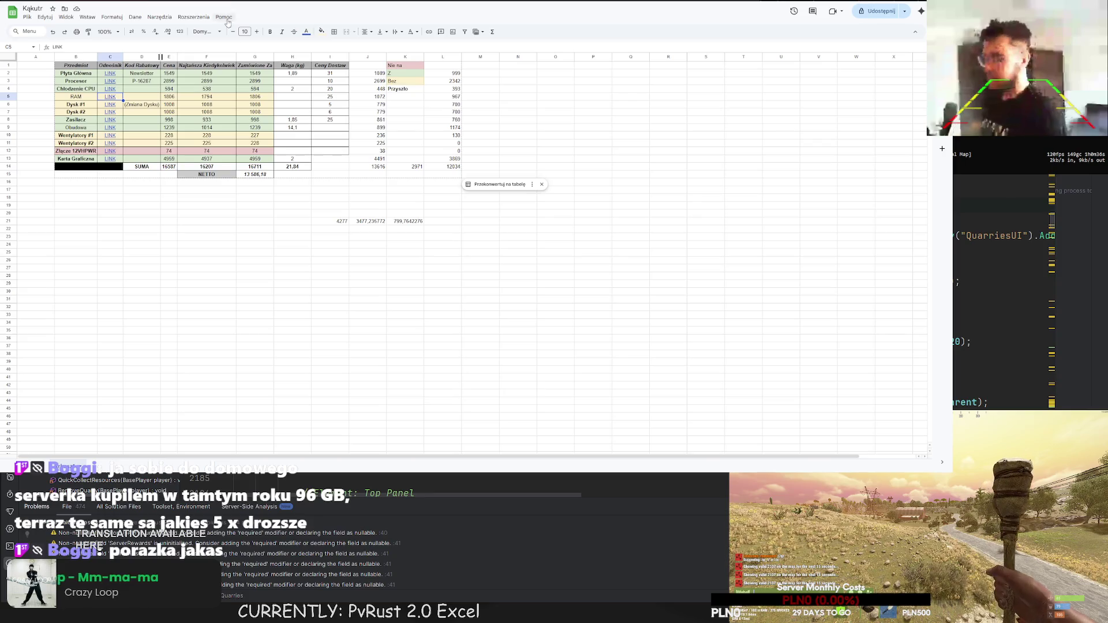
- Open the C9 link to Proshop's Fractal Design Meshify 2 XL page at 967,00 zł
left_click(110, 127)
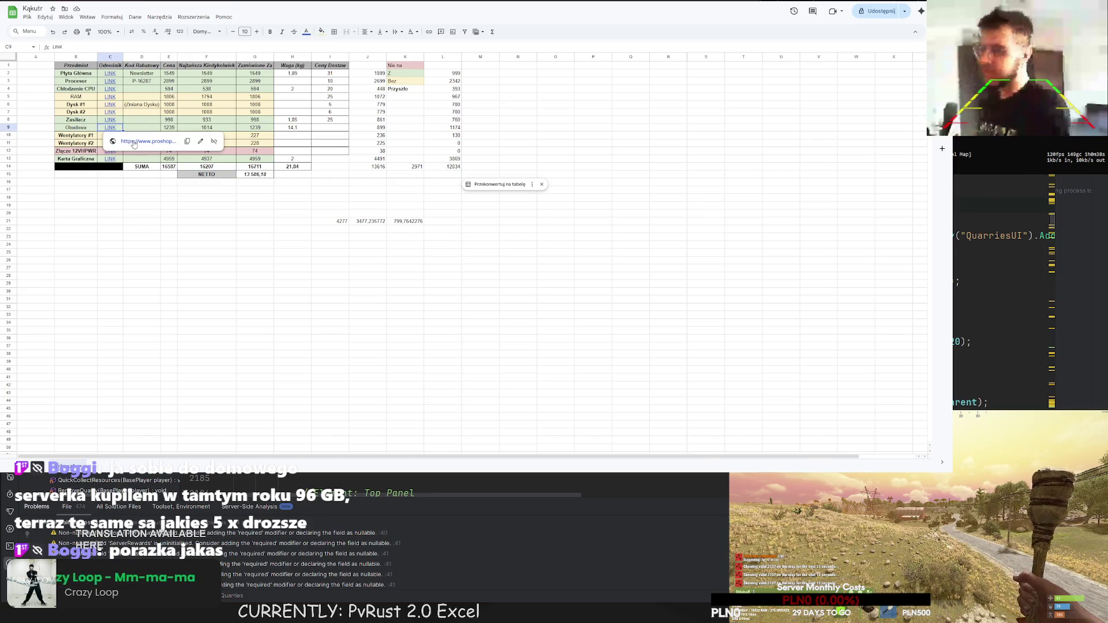
left_click(139, 144)
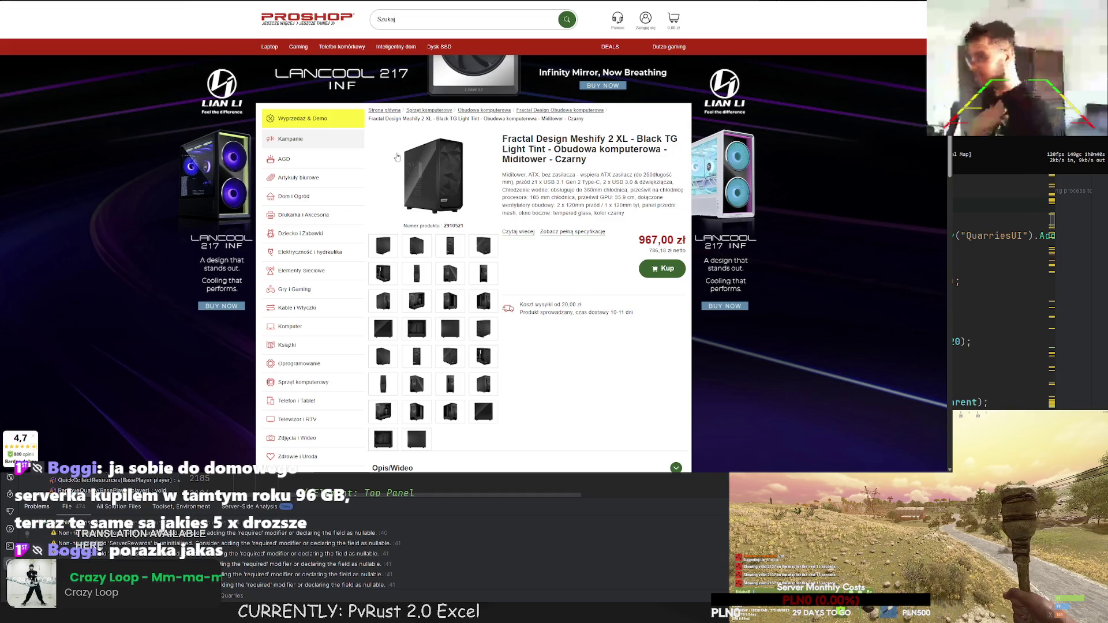
mouse_move(351, 183)
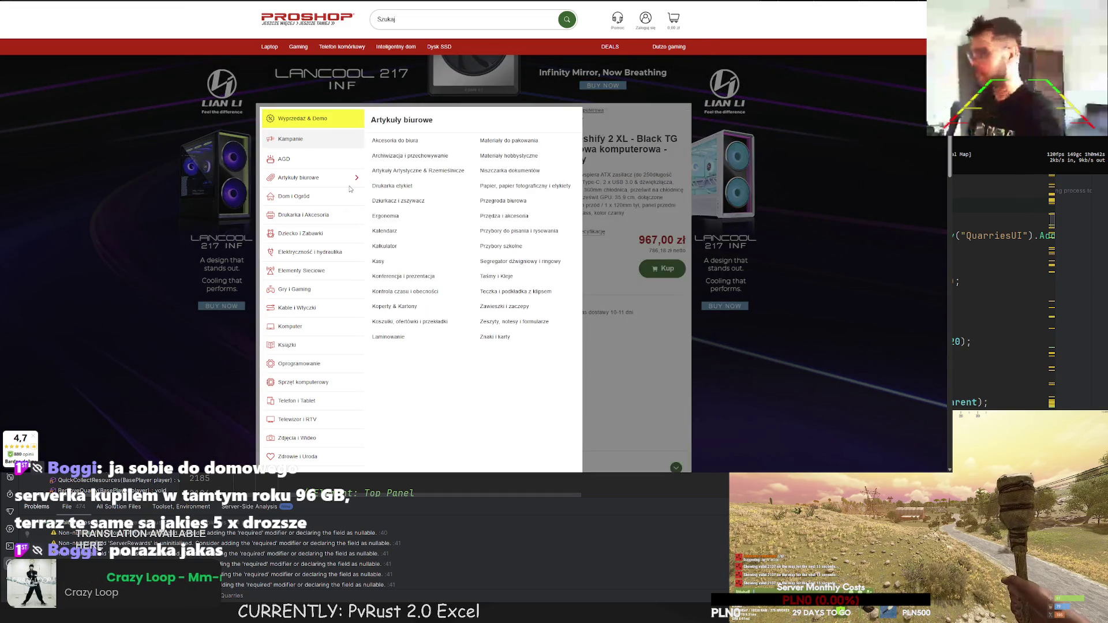
key("alt+Tab")
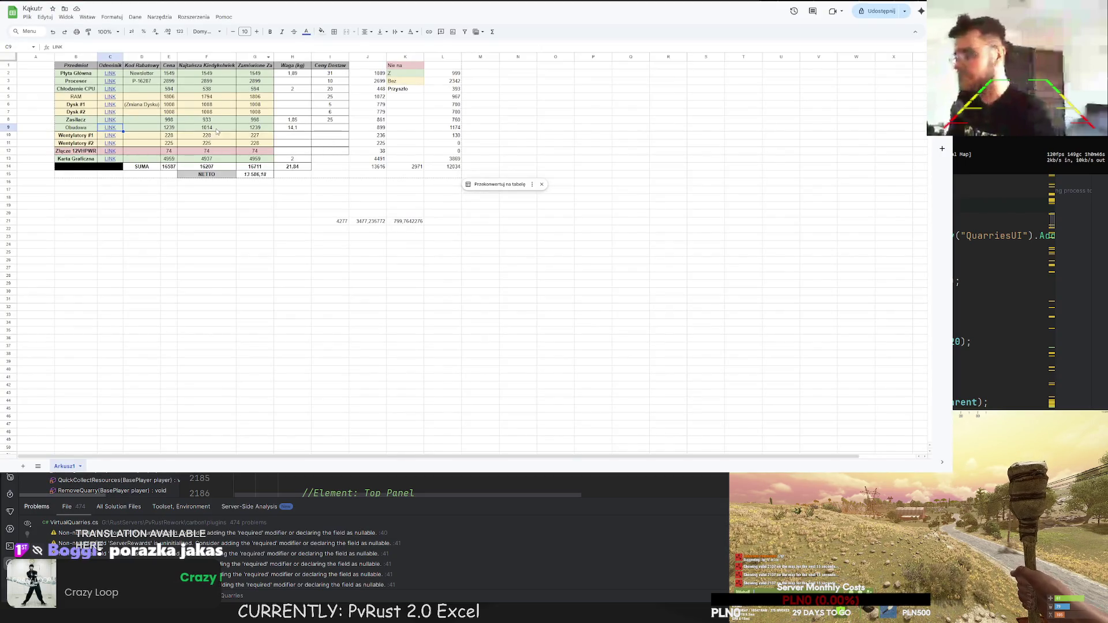
key("alt+Tab")
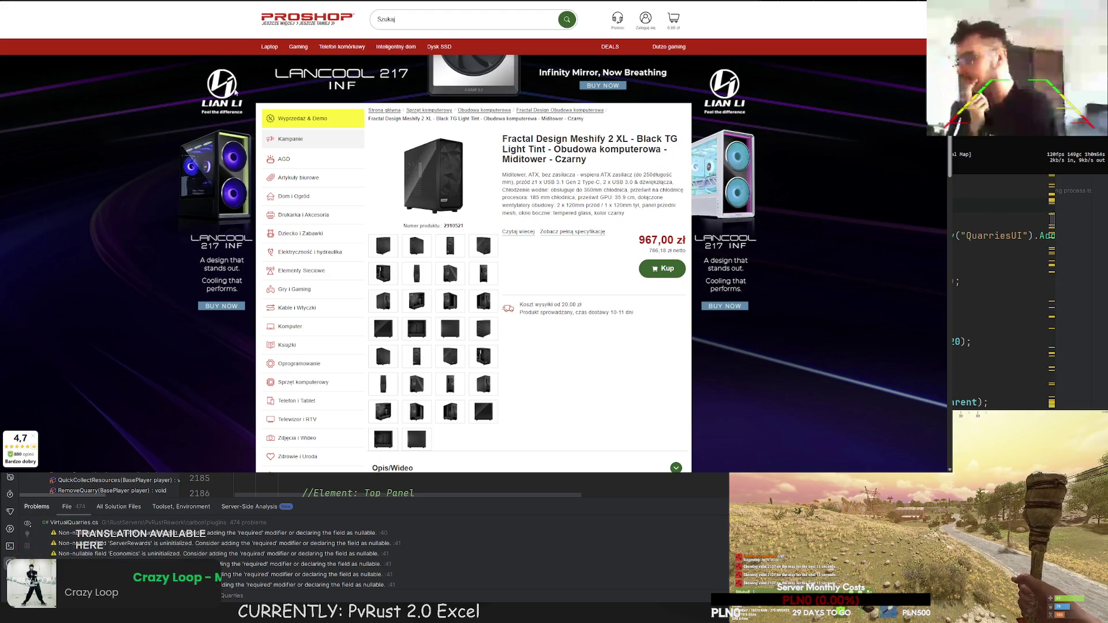
- Search the web for 'fractal design north'
key("ctrl+l")
type("fractal design north")
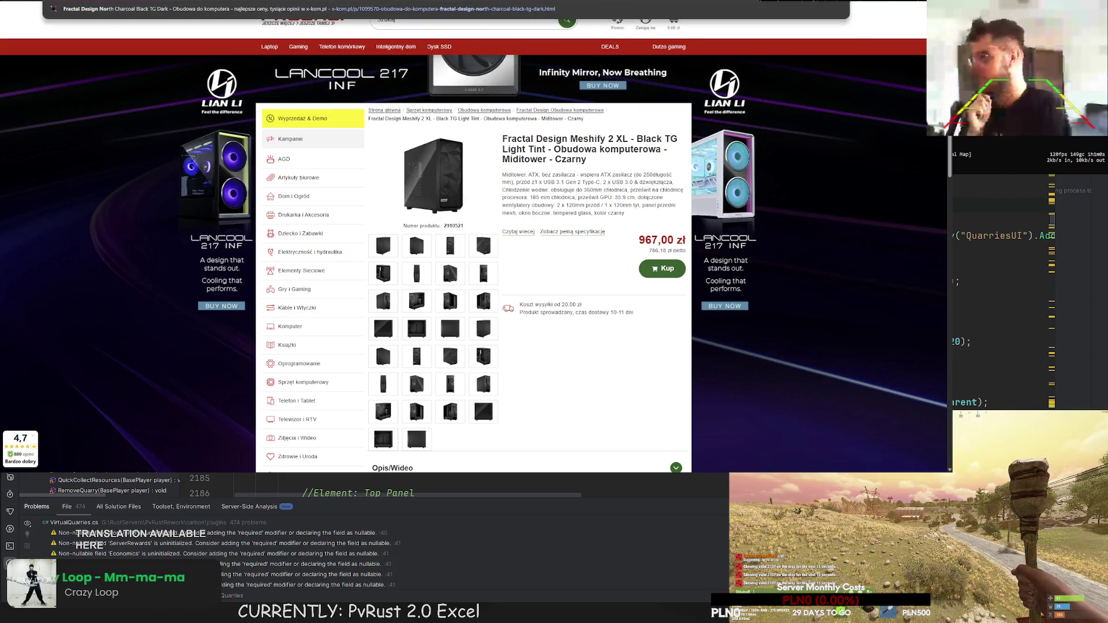
key("Return")
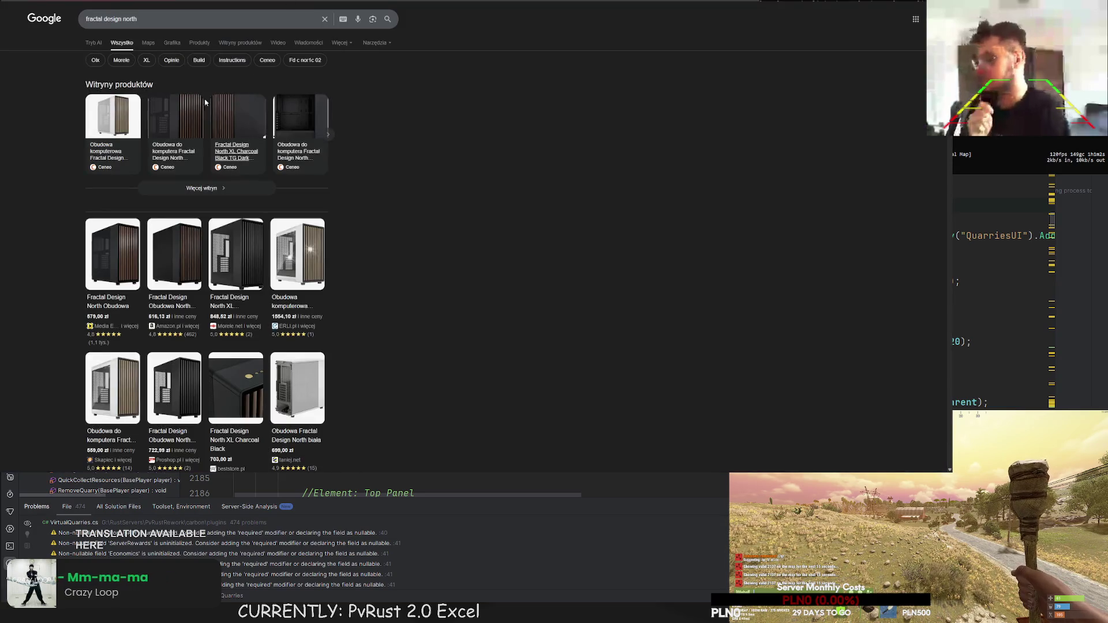
- Review Fractal Design North store offers from 569,78 zł, then return to the Kąkutr sheet
scroll(111, 195, "down", 2)
left_click(111, 195)
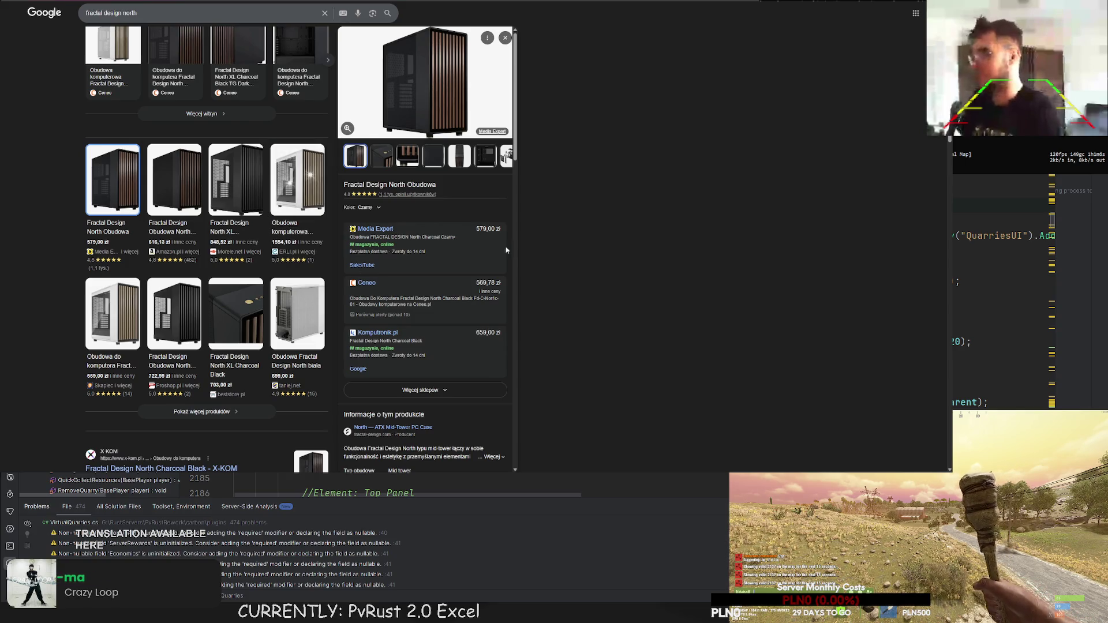
scroll(543, 224, "up", 2)
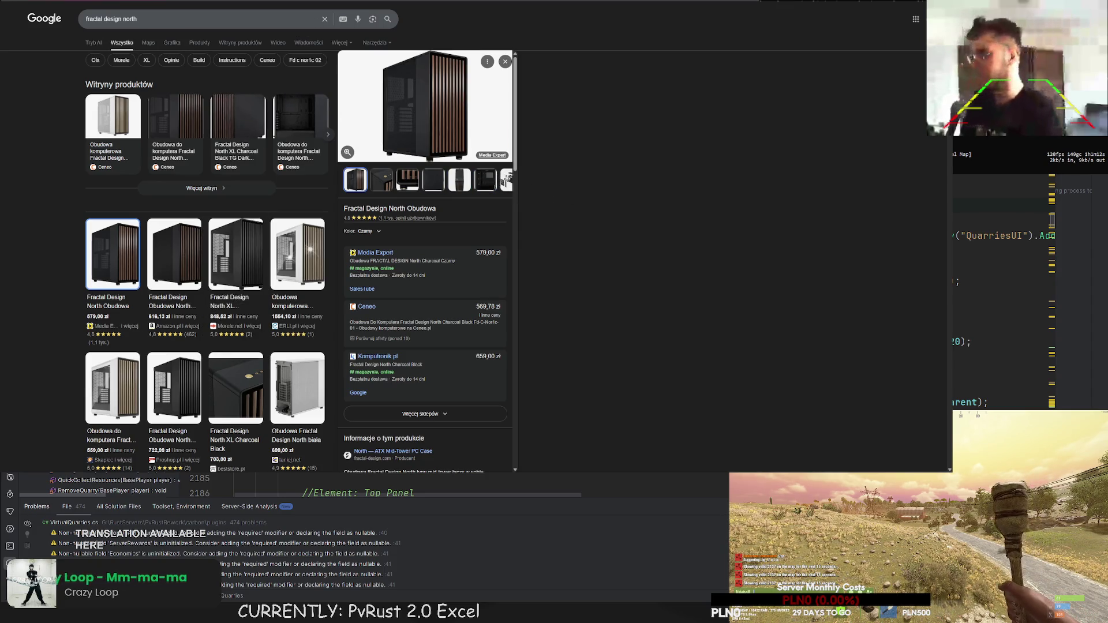
key("ctrl+shift+Tab")
key("ctrl+Tab")
key("ctrl+Tab")
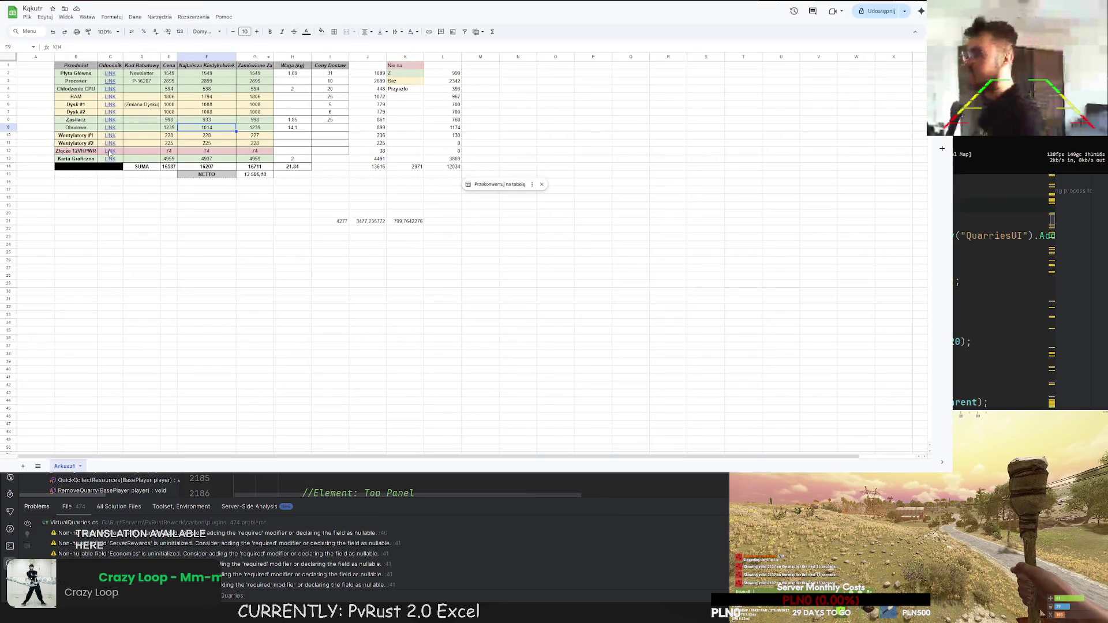
left_click(113, 121)
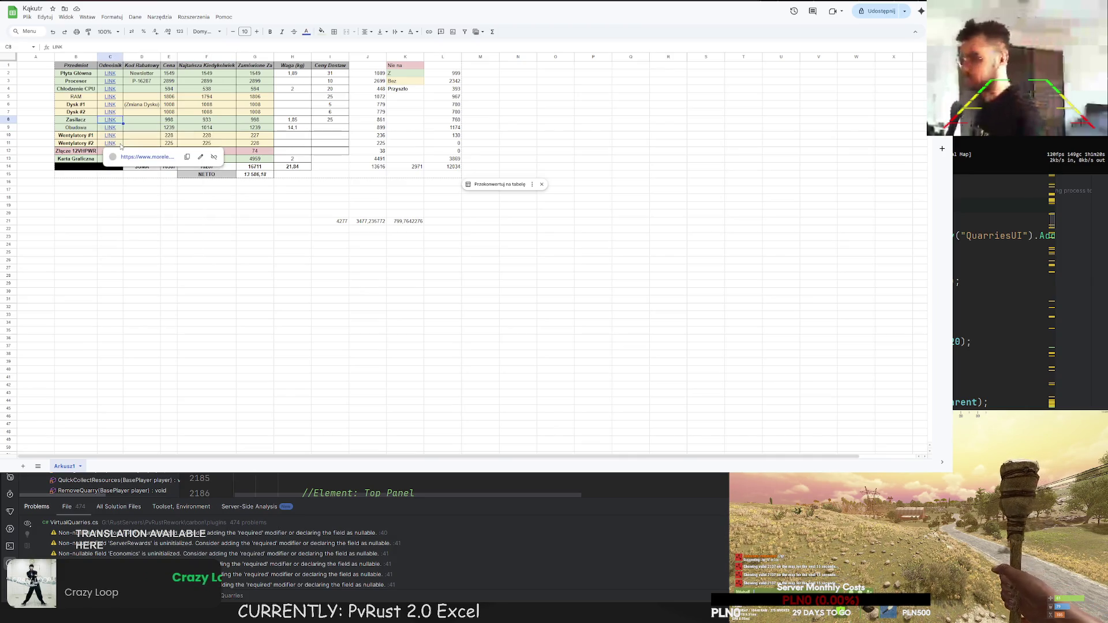
left_click(117, 143)
left_click_drag(107, 151, 112, 235)
left_click(111, 205)
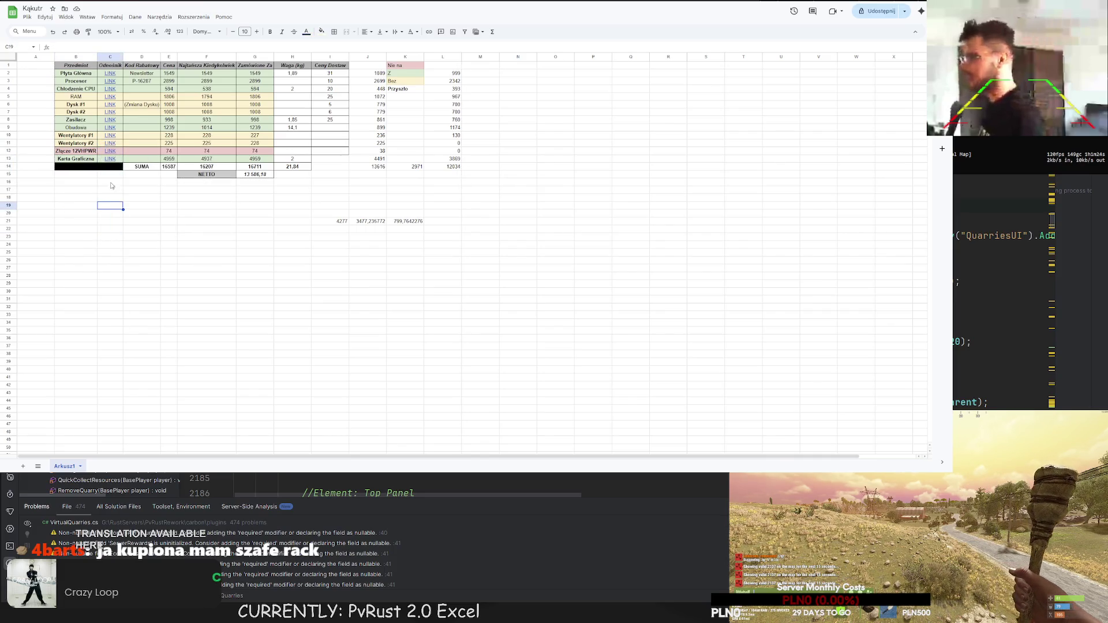
mouse_move(112, 152)
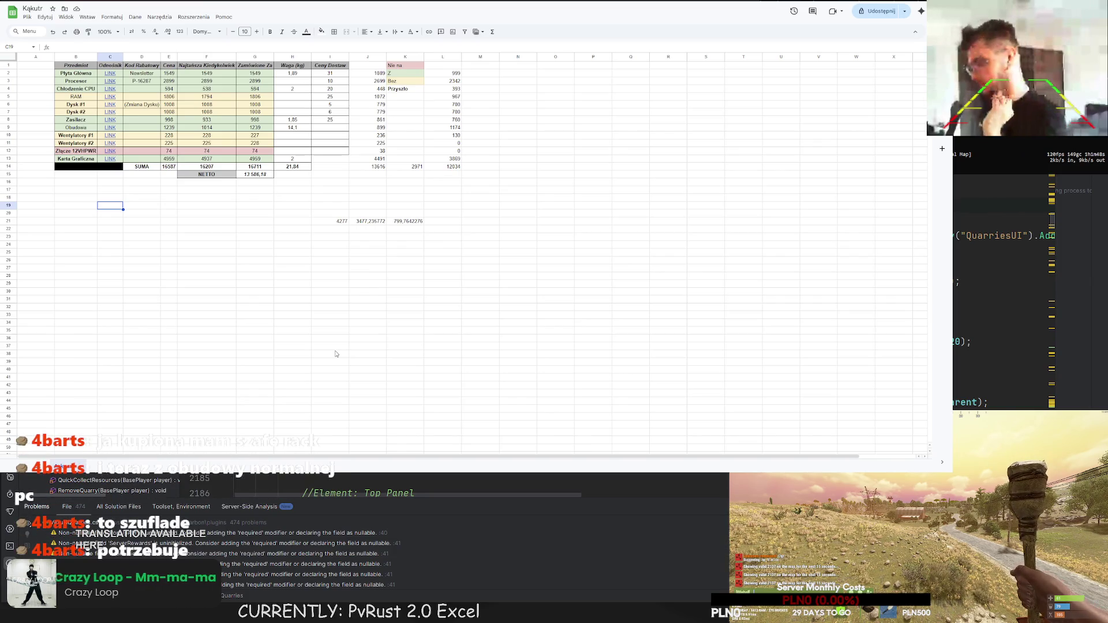
left_click(109, 89)
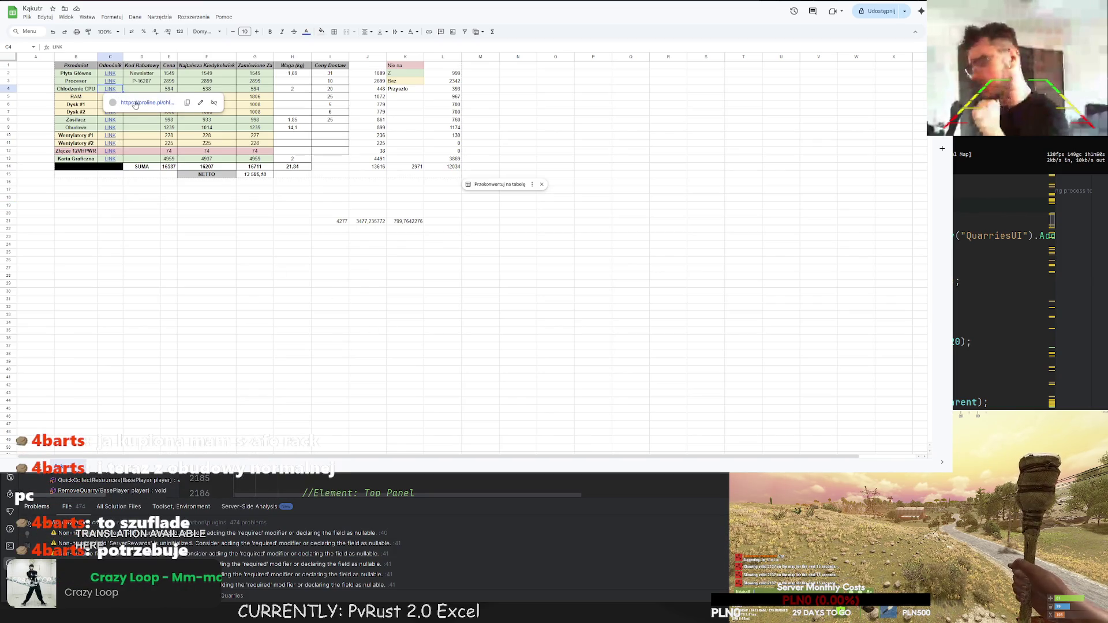
- Open Proline's Arctic Liquid Freezer II 420 page and select its 349,00/356,00 zł prices and title
left_click(135, 104)
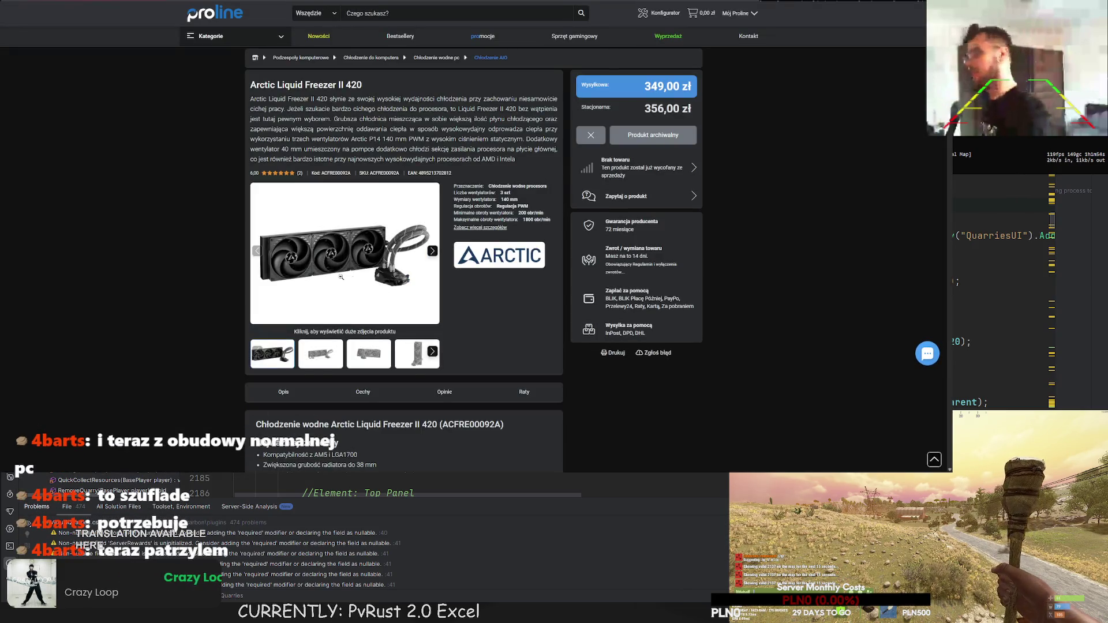
key("ctrl+w")
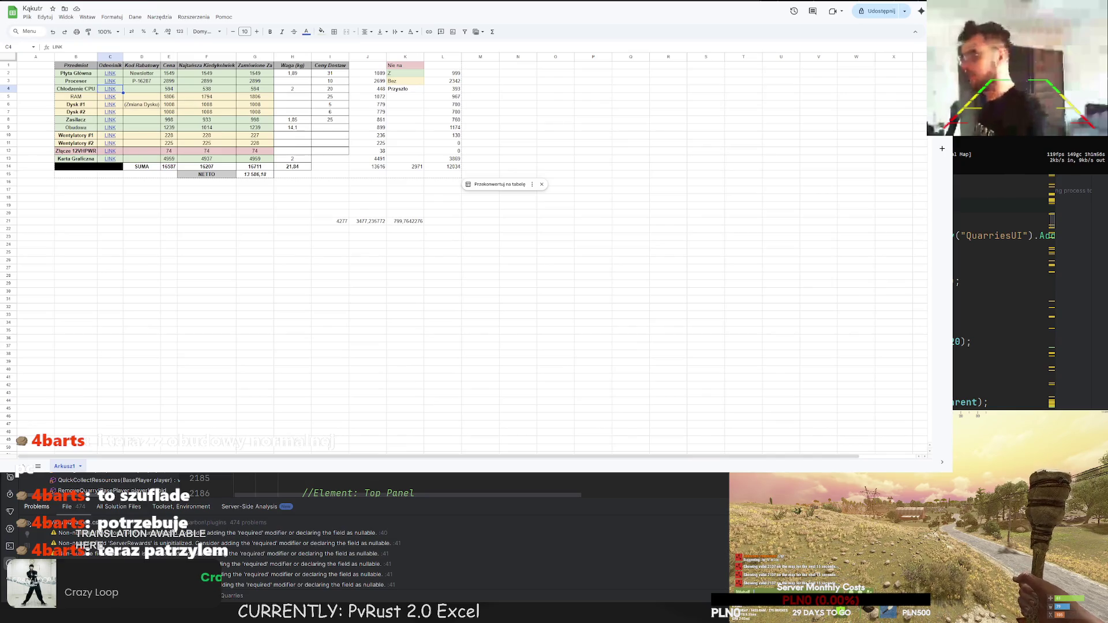
key("ctrl+Tab")
double_click(651, 86)
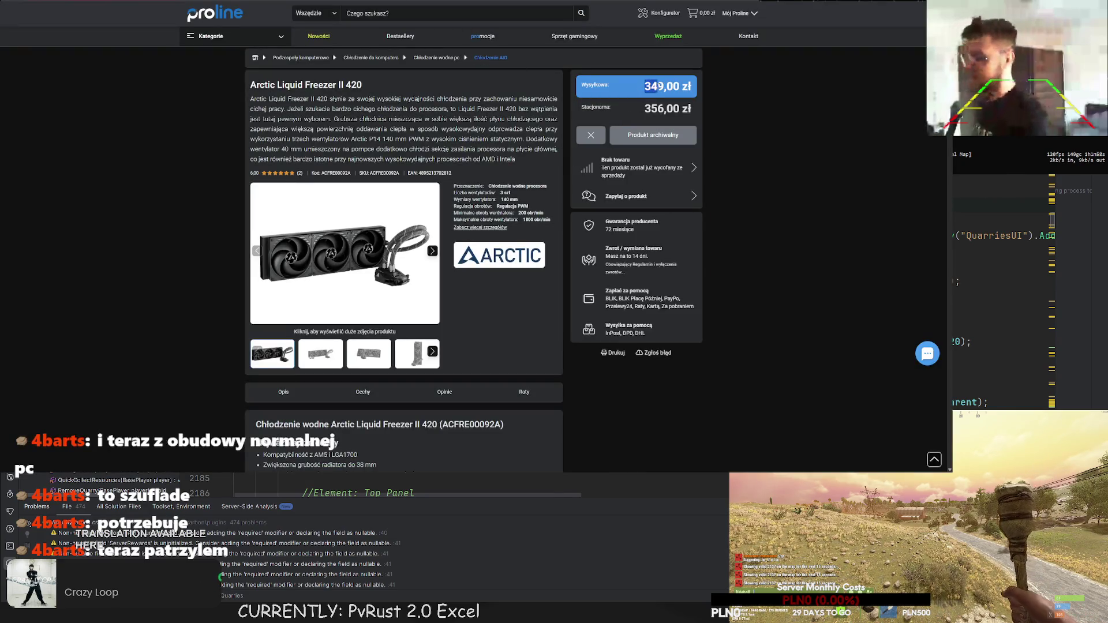
left_click_drag(640, 110, 684, 113)
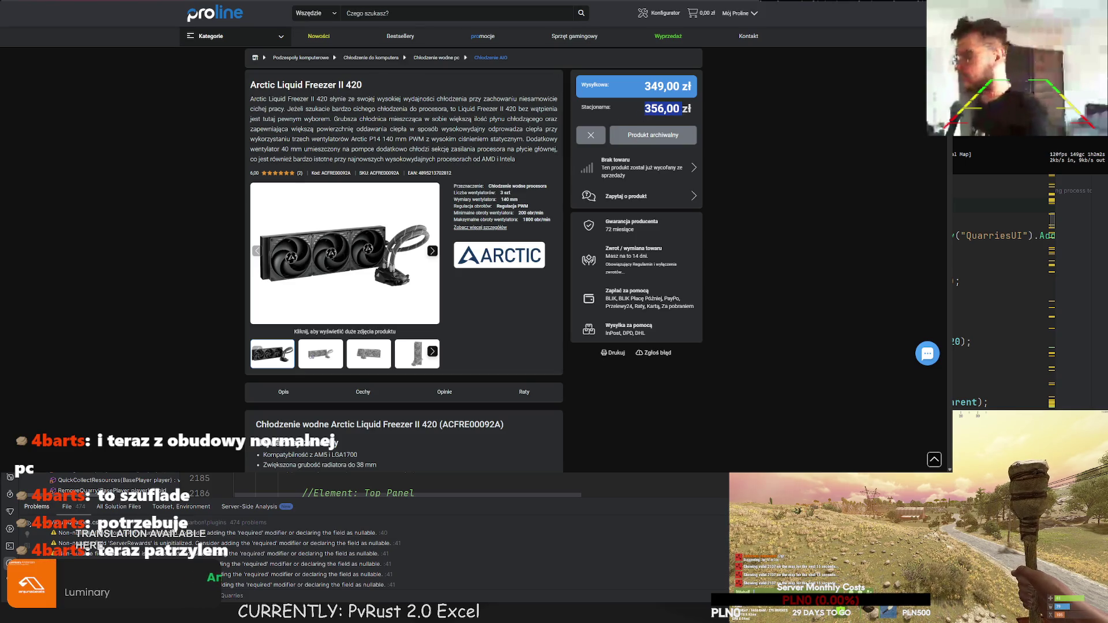
mouse_move(364, 86)
left_mouse_down()
mouse_move(248, 74)
mouse_move(306, 9)
left_mouse_up()
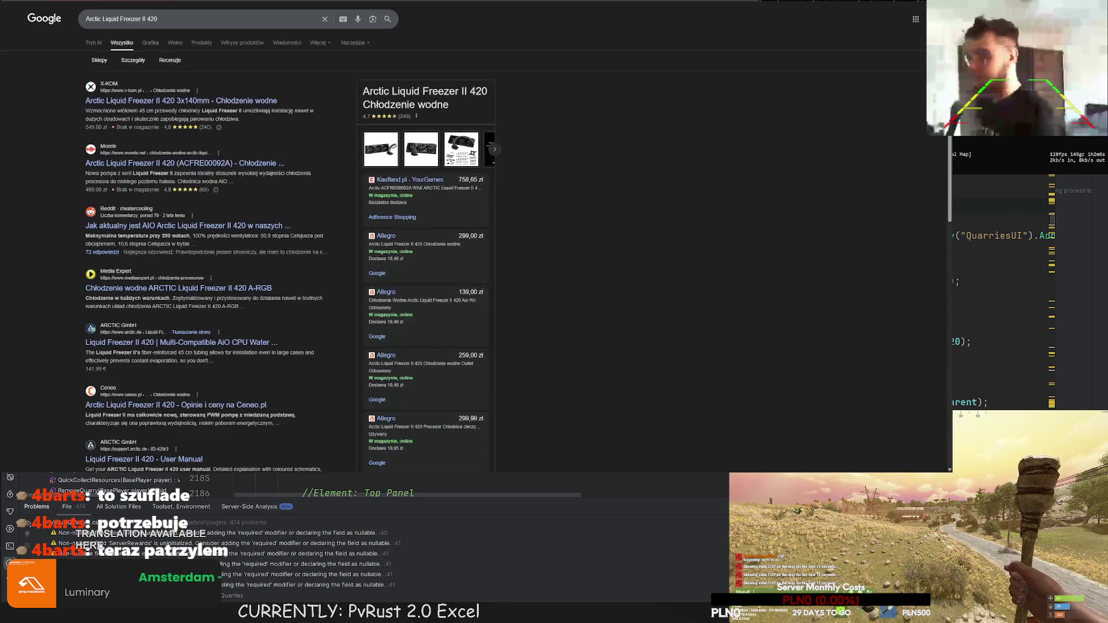
- Change the Google query to search for the Arctic Liquid Freezer III 420
left_click(156, 22)
type("I")
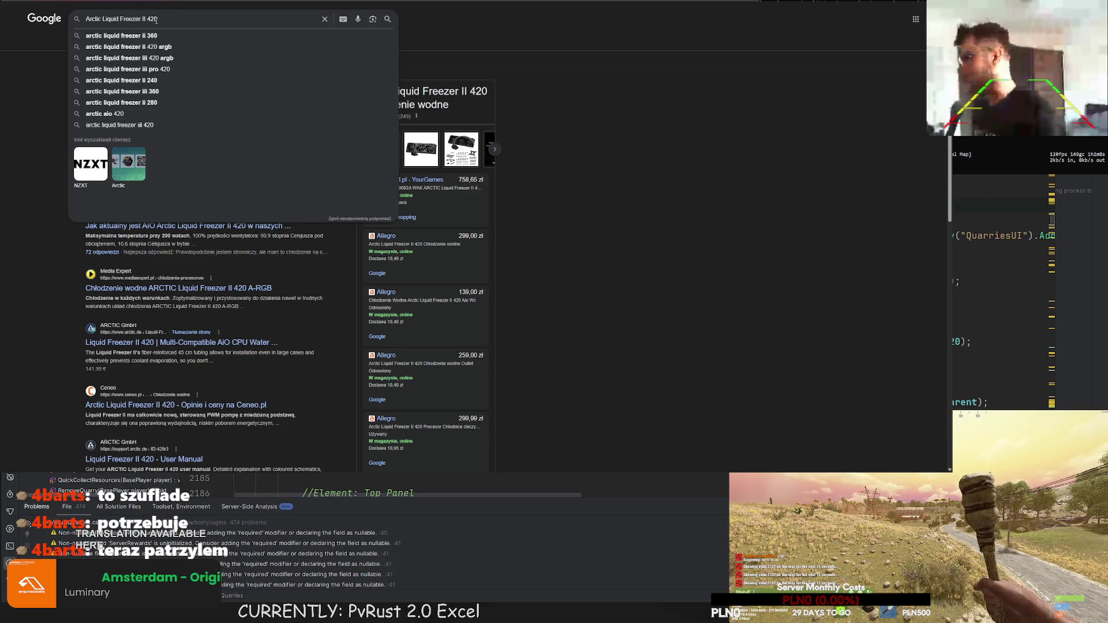
key("Return")
- Refine to 'Liquid Freezer III 420 ARGB', check Ceneo's 469,00 zł listing, then return to Kąkutr
left_click(199, 27)
type("A")
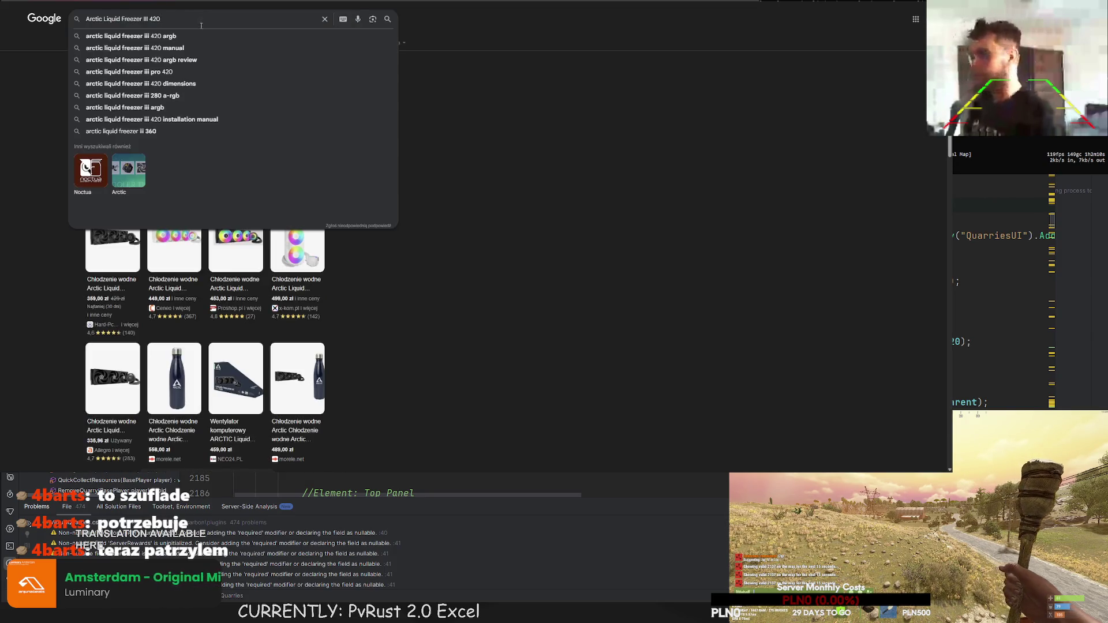
type("RVG")
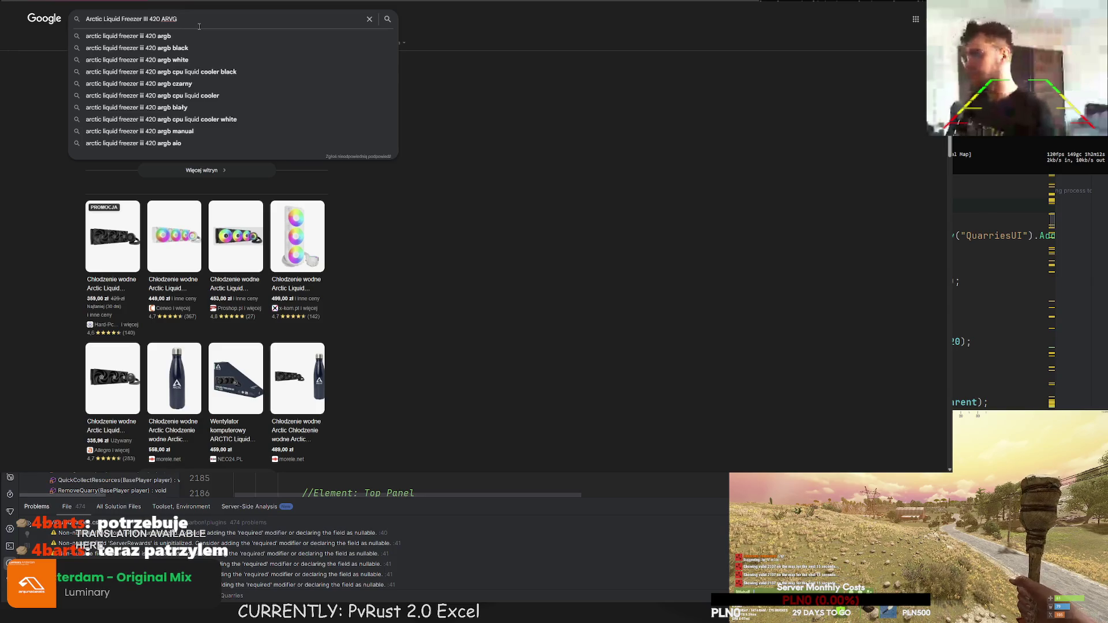
key("BackSpace")
key("BackSpace")
type("GB")
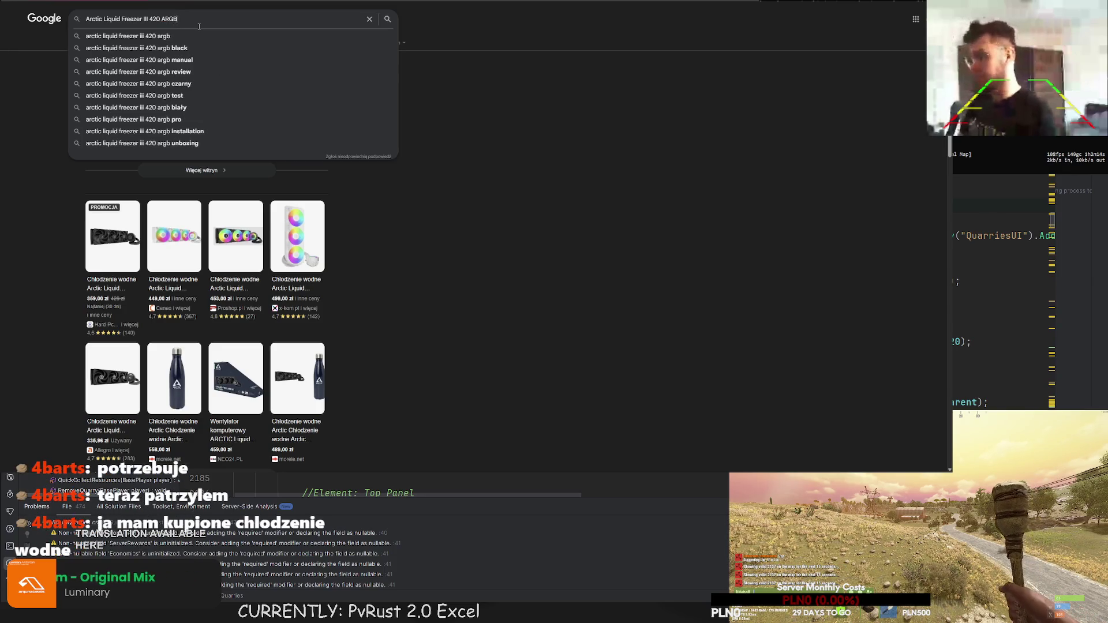
key("Return")
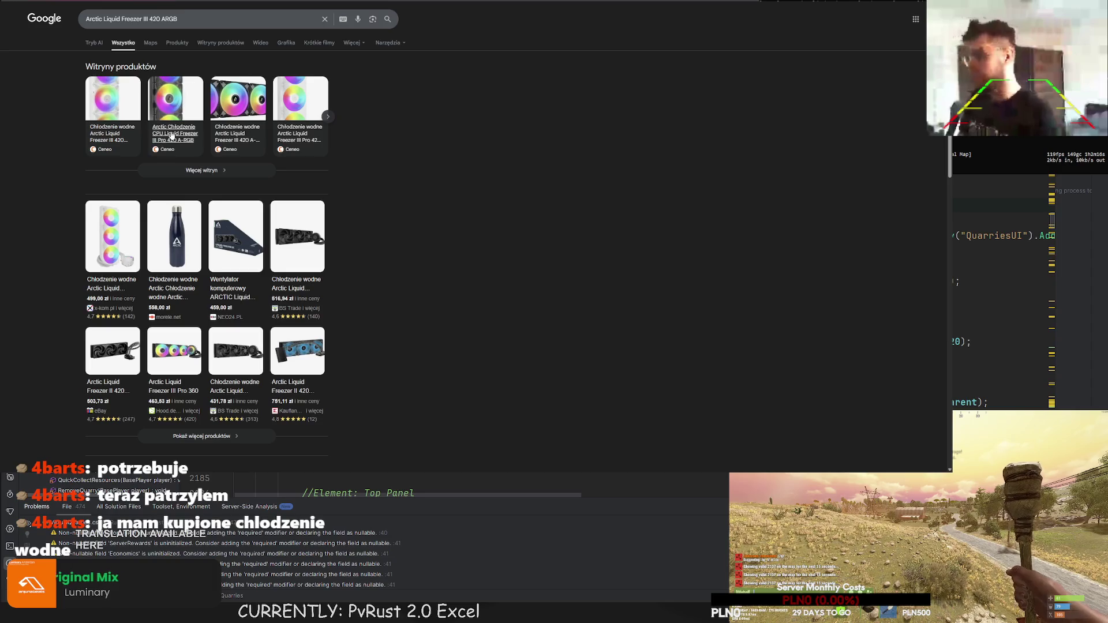
left_click(195, 143)
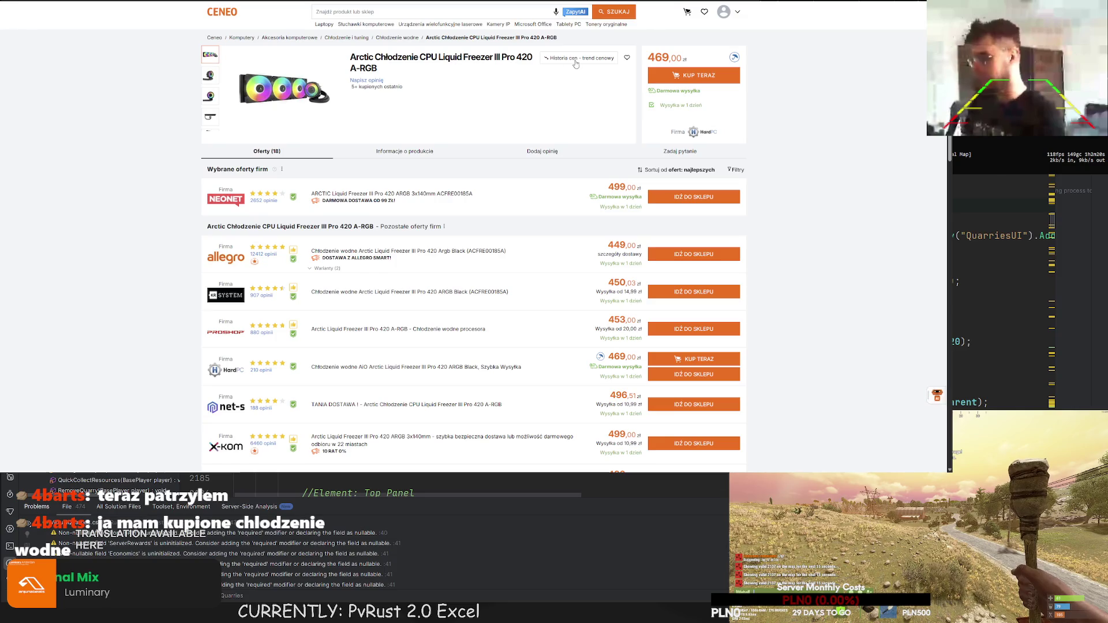
key("ctrl+w")
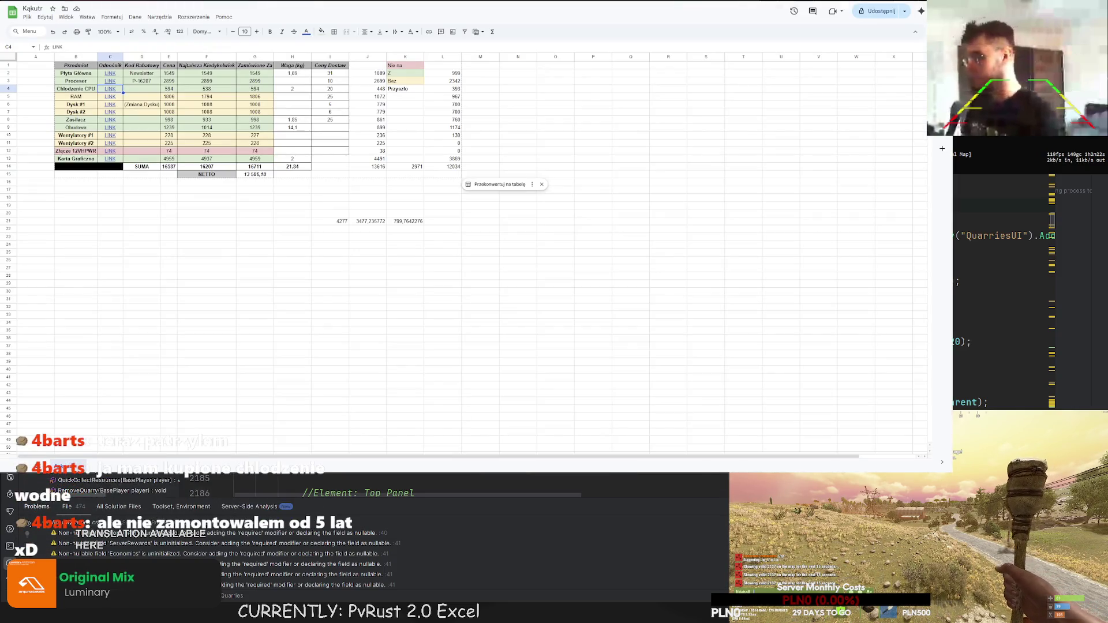
- Cycle past Ceneo, Kąkutr and Hetzner's AX102-U offers, ending on PvRust Quests cell B89
key("ctrl+Tab")
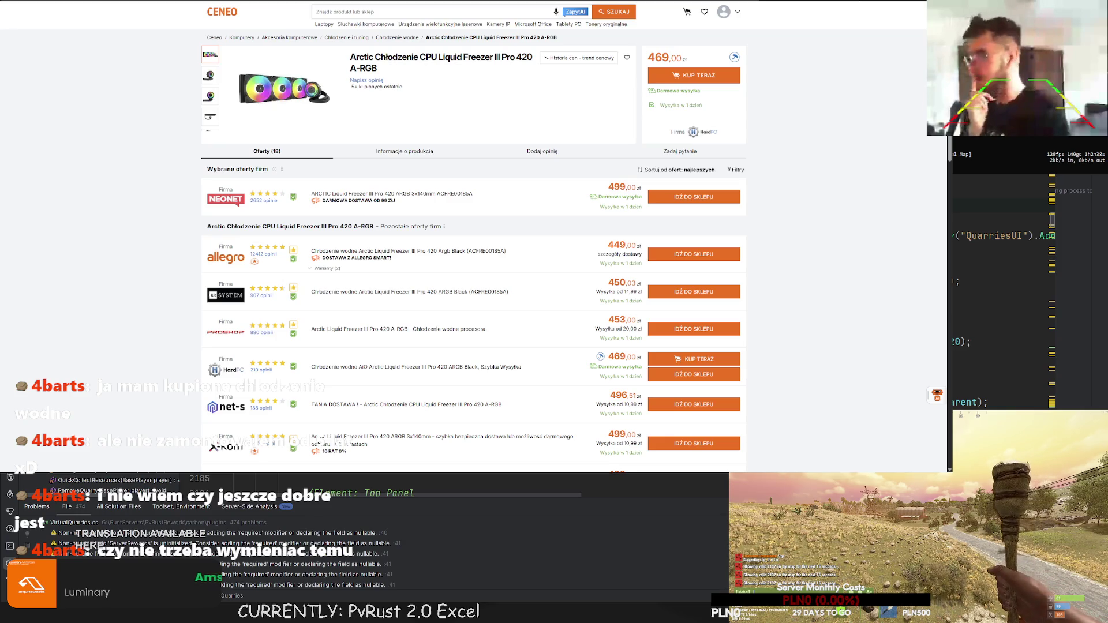
key("ctrl+Tab")
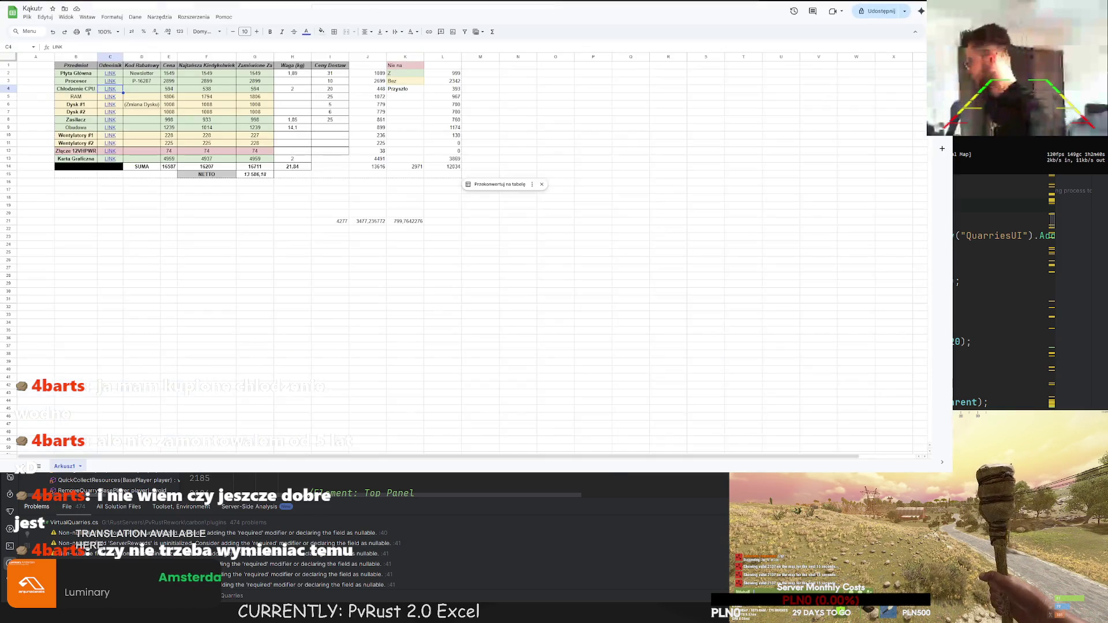
key("ctrl+Tab")
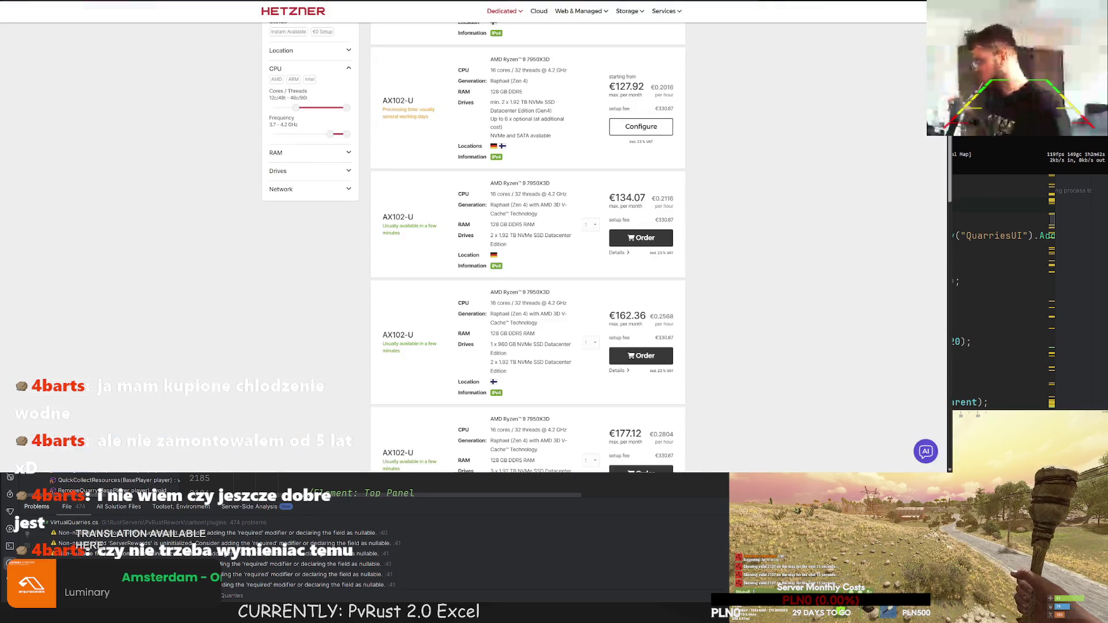
key("ctrl+shift+Tab")
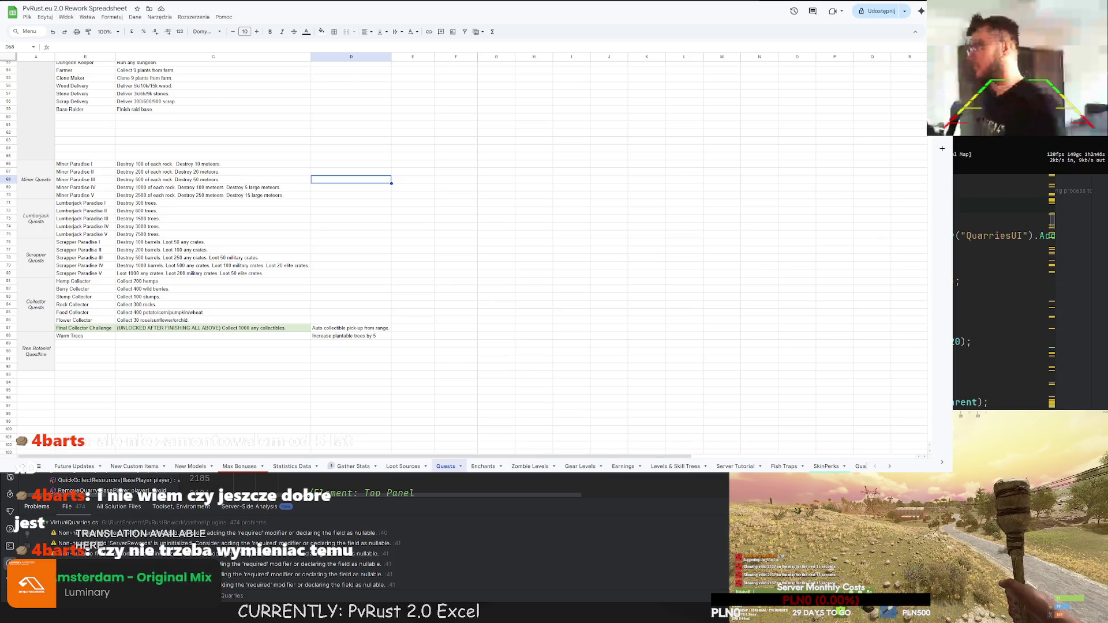
key("ctrl+Tab")
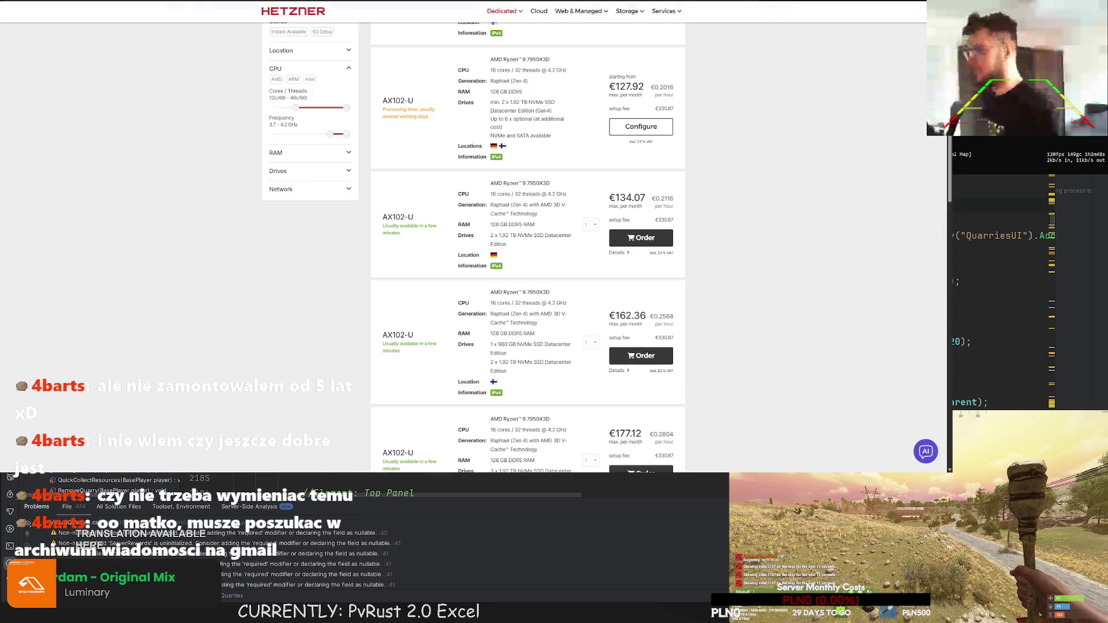
key("ctrl+shift+Tab")
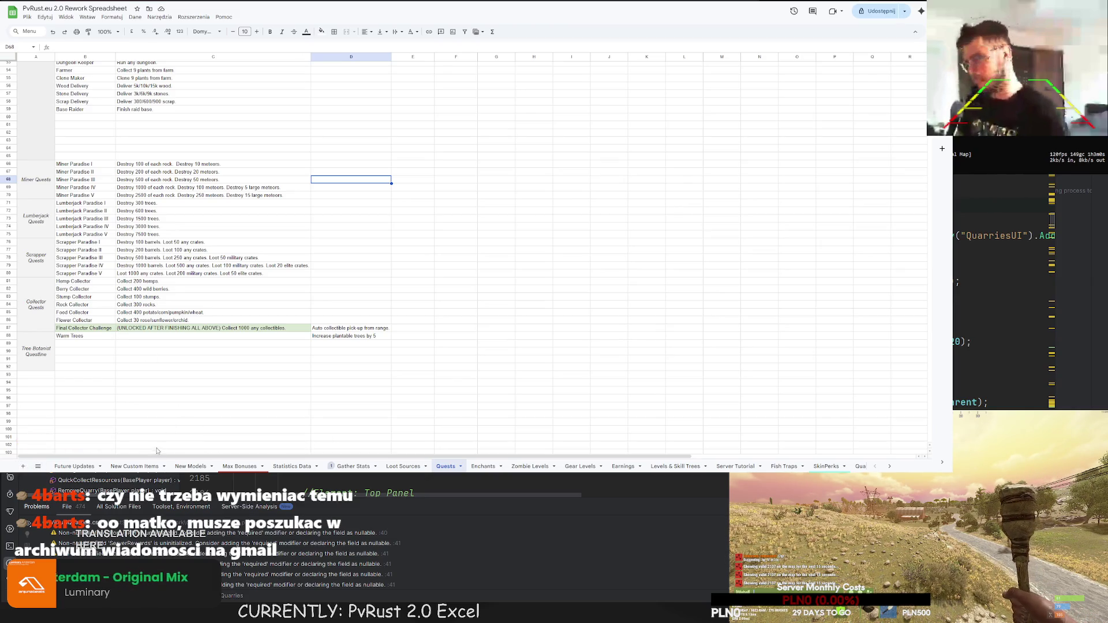
left_click(89, 344)
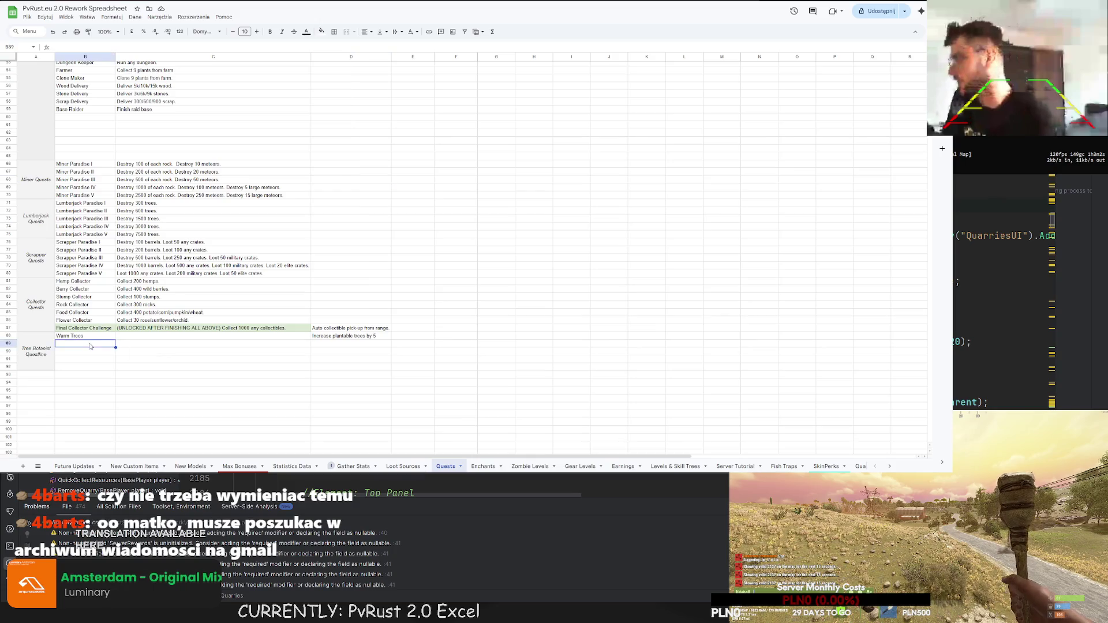
- Enter 'Destroy 200 palms. Destroy 100 cacti.' in C88 as the Warm Trees description
double_click(133, 336)
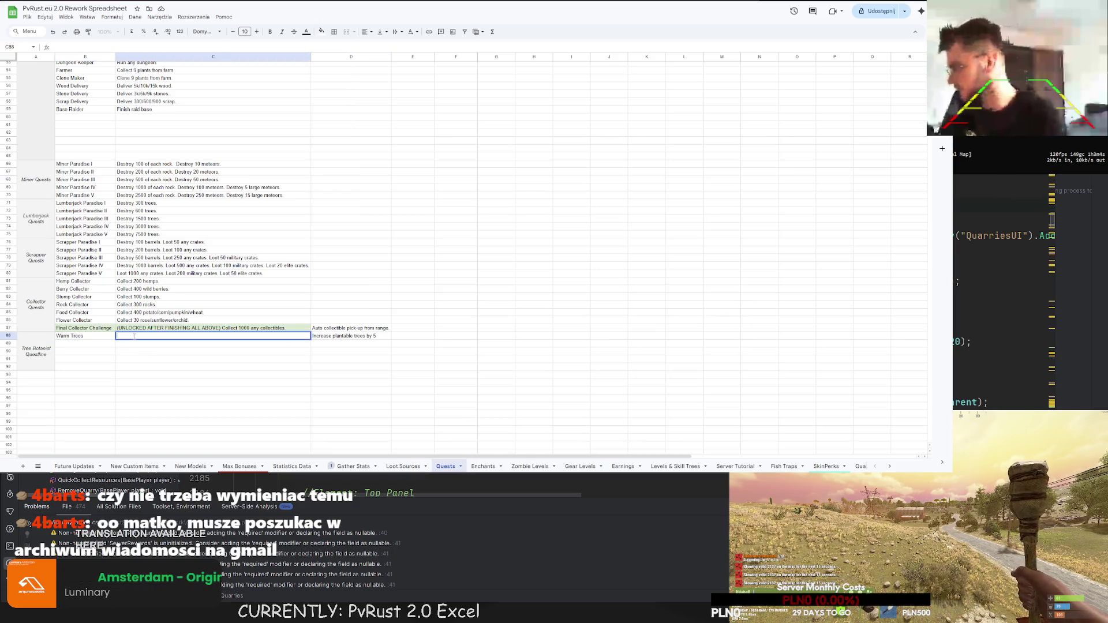
type("Destroy 200 palms. Destroy 100 cacti")
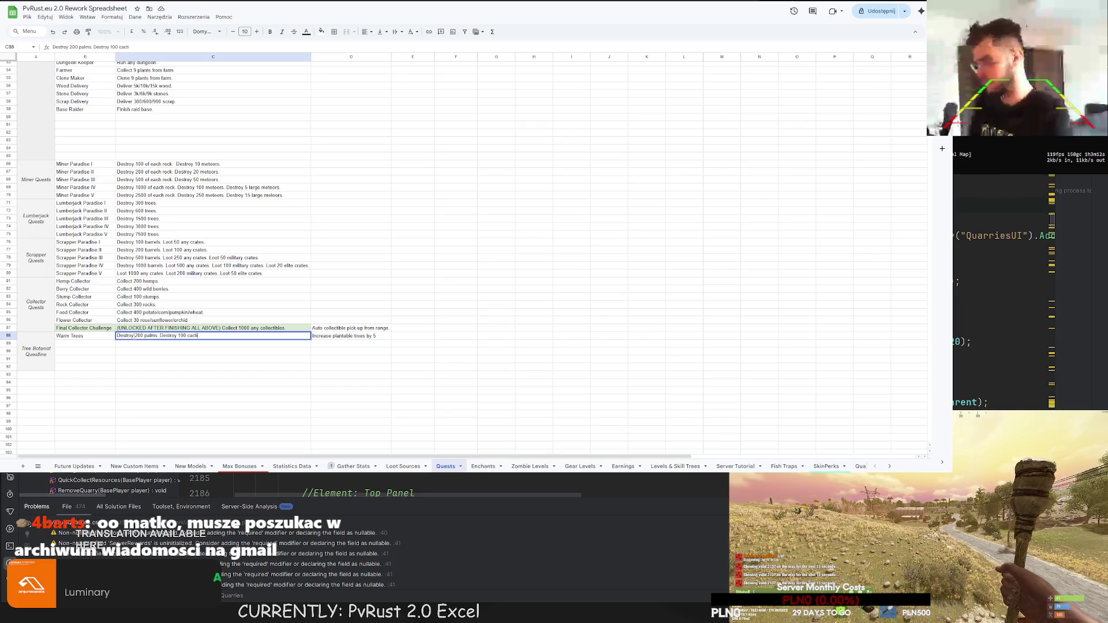
type(".")
key("Return")
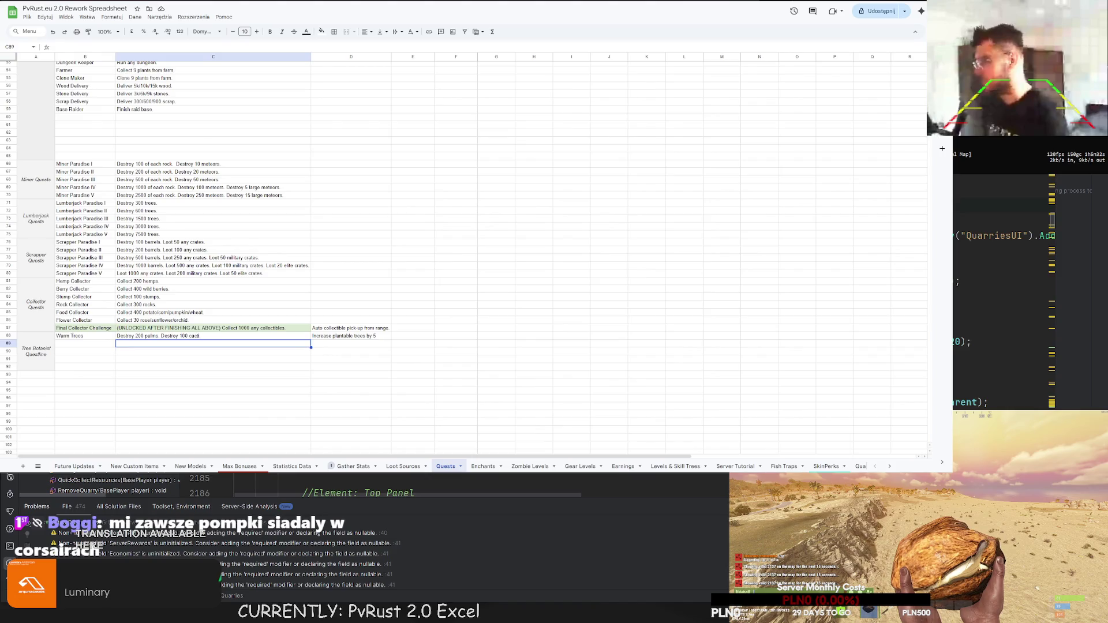
key("alt+Tab")
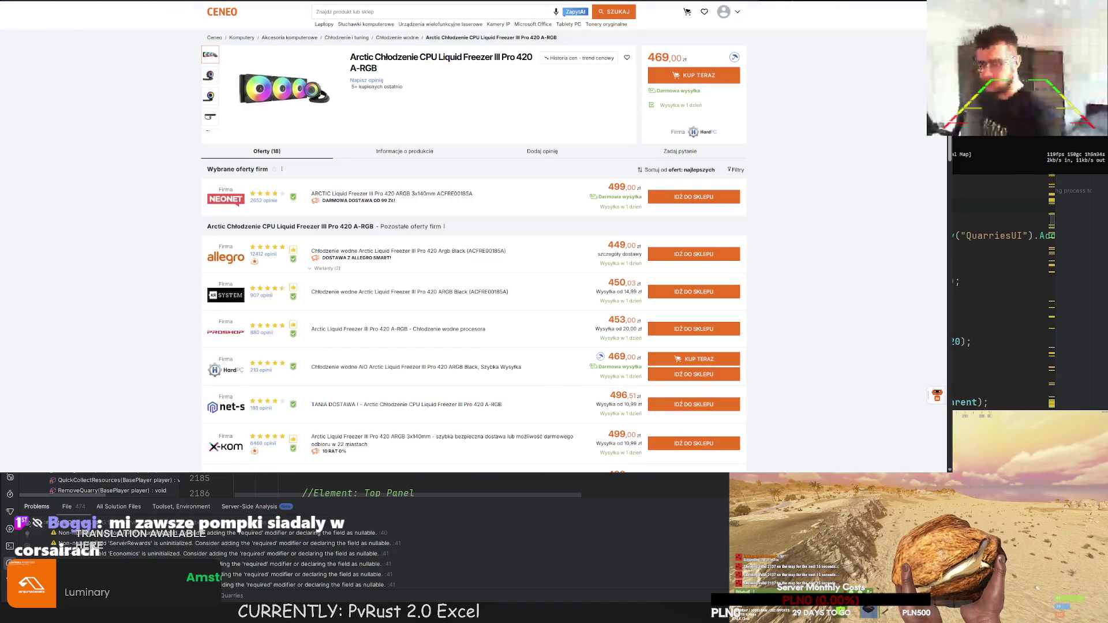
key("alt+Tab")
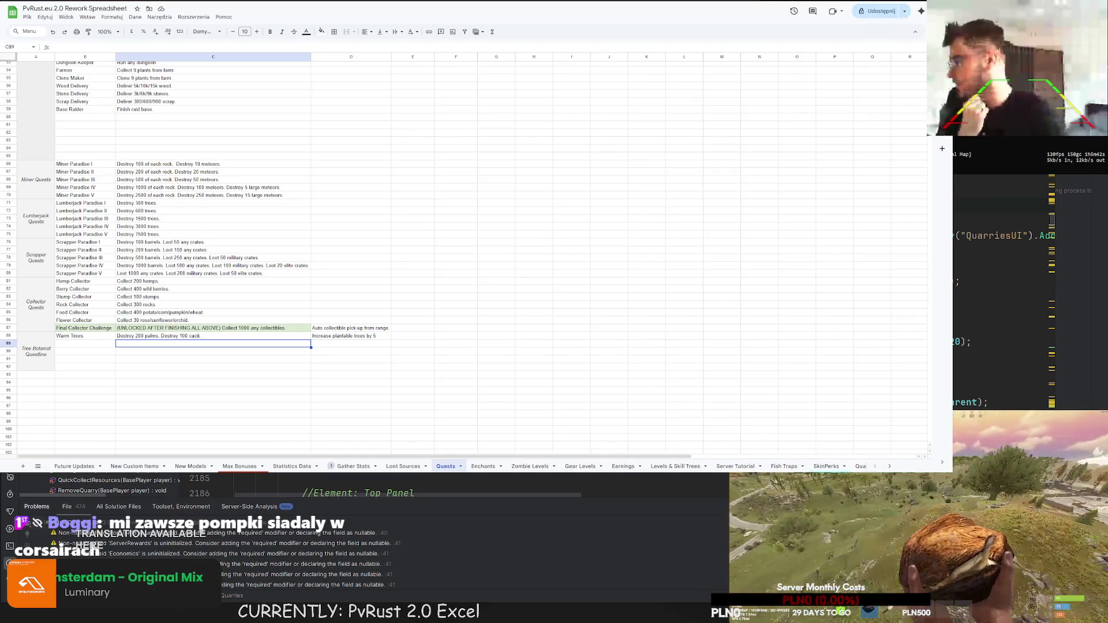
left_click(75, 187)
- Add a Swamp Trees quest below Warm Trees with the description 'Destroy 200 swamp trees.'
left_click(77, 344)
type("We")
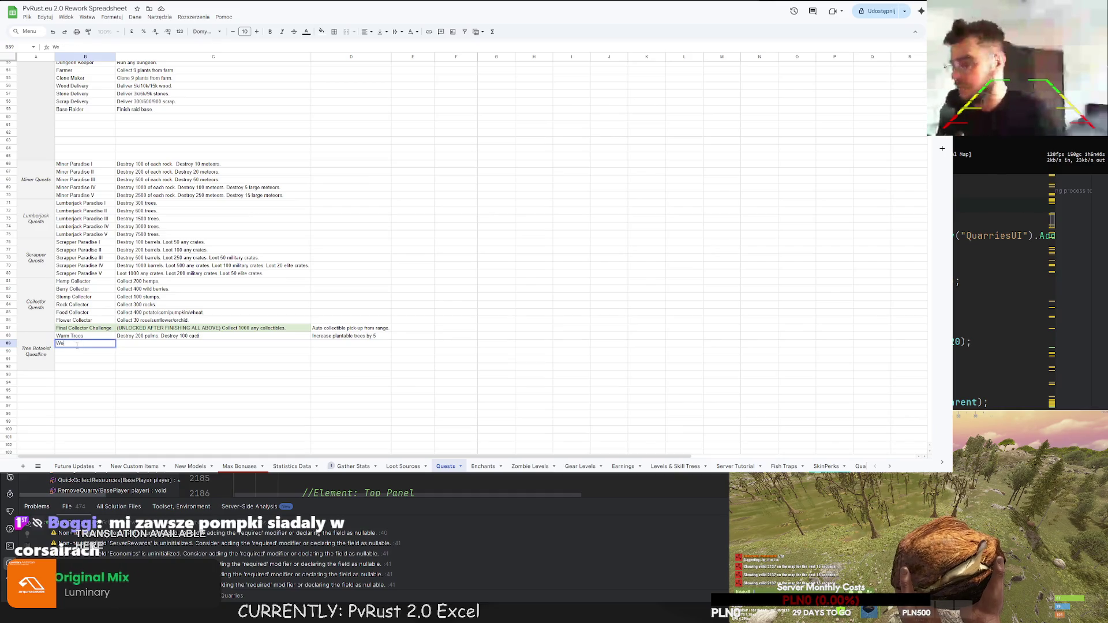
type("t Trees")
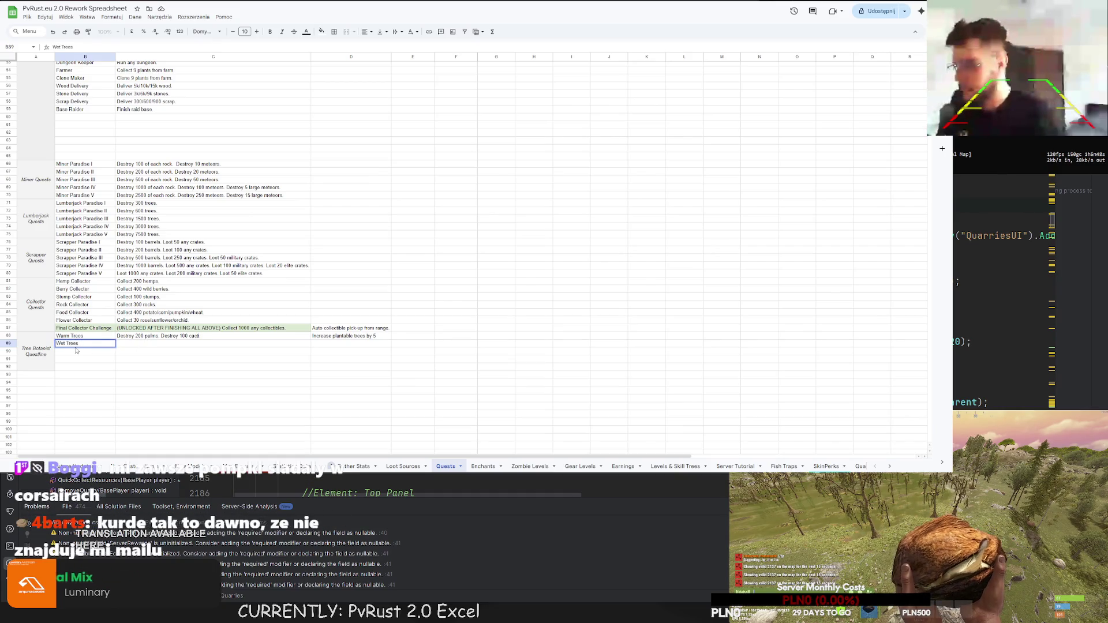
double_click(63, 344)
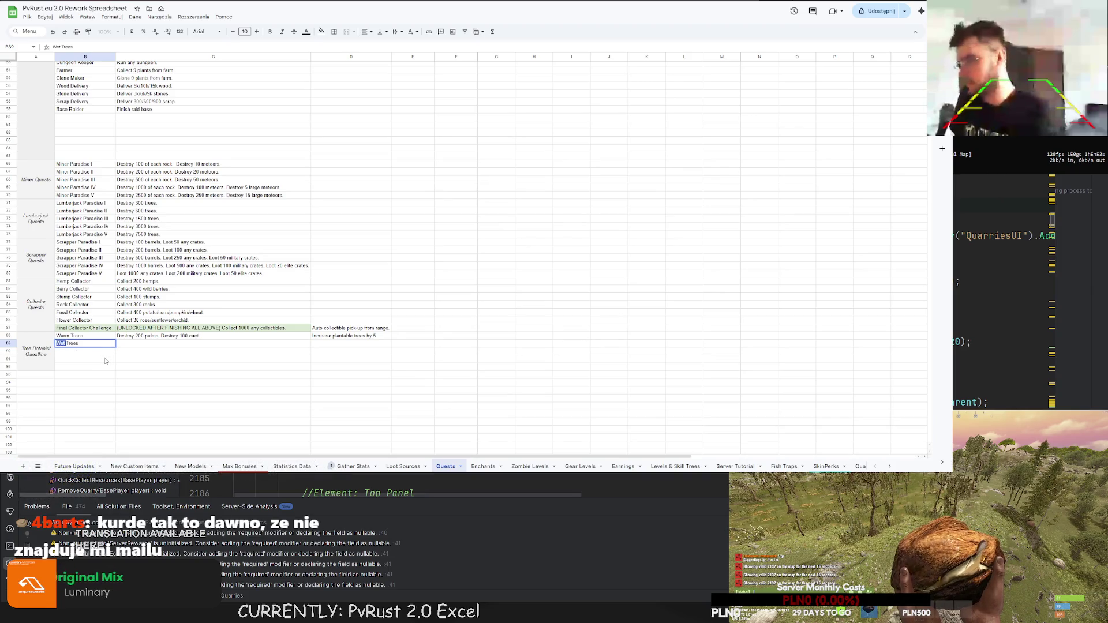
type("Swamp")
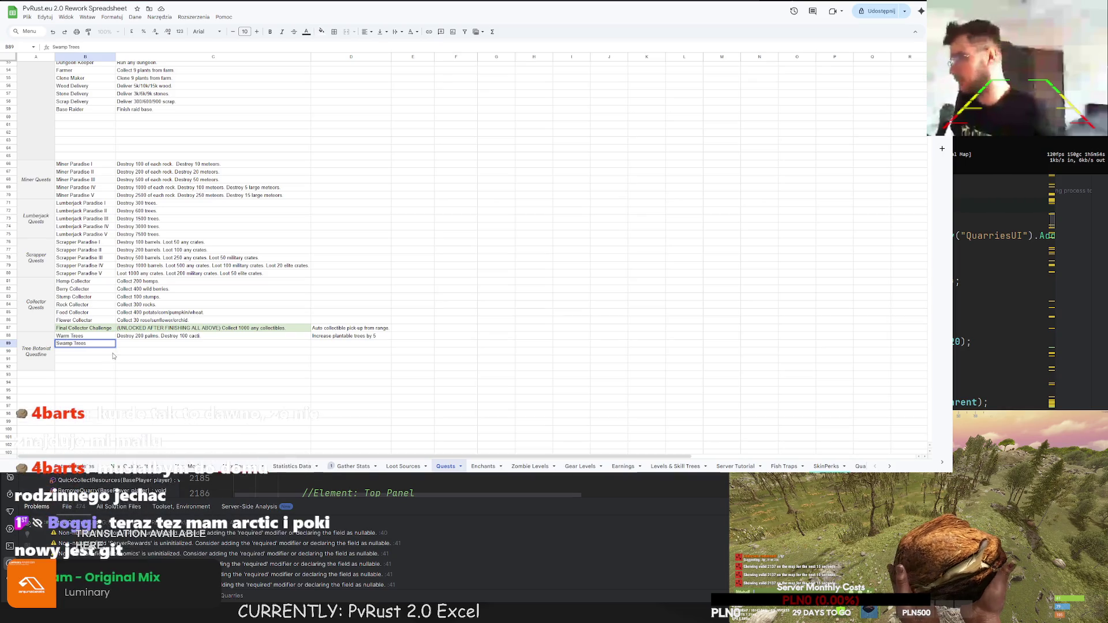
key("Tab")
type("De")
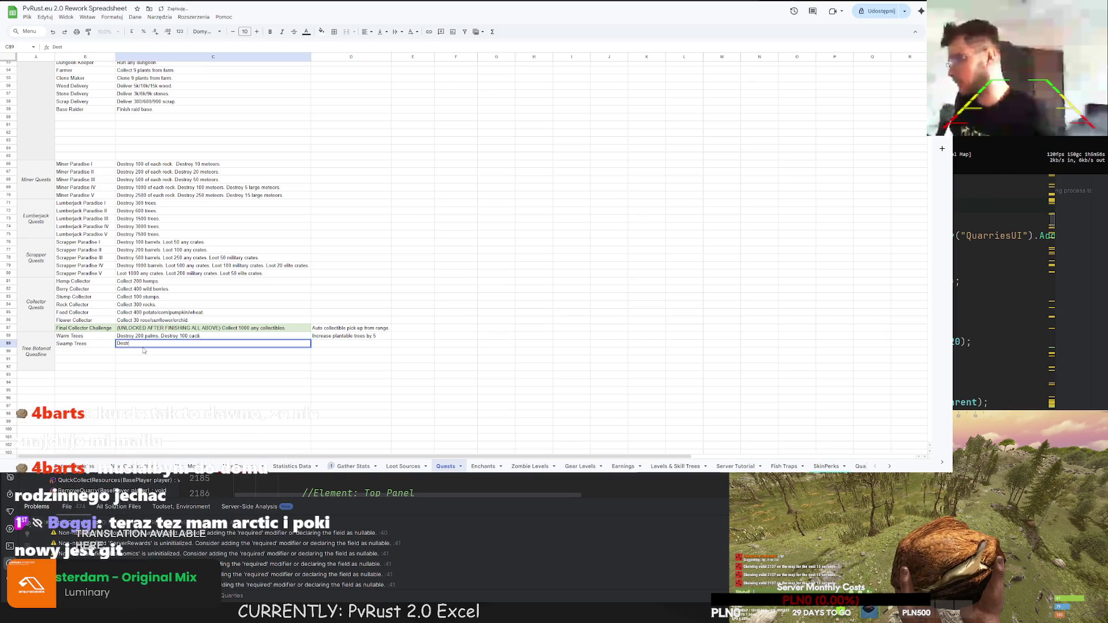
key("BackSpace")
key("BackSpace")
type("y 20")
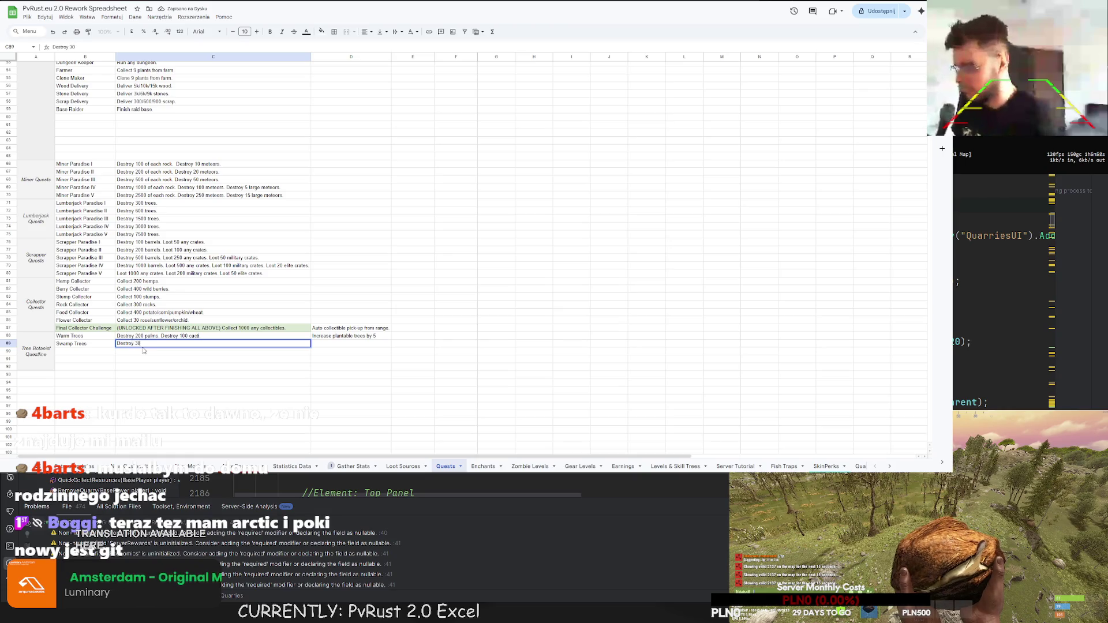
type("0 swamp trees.")
key("Return")
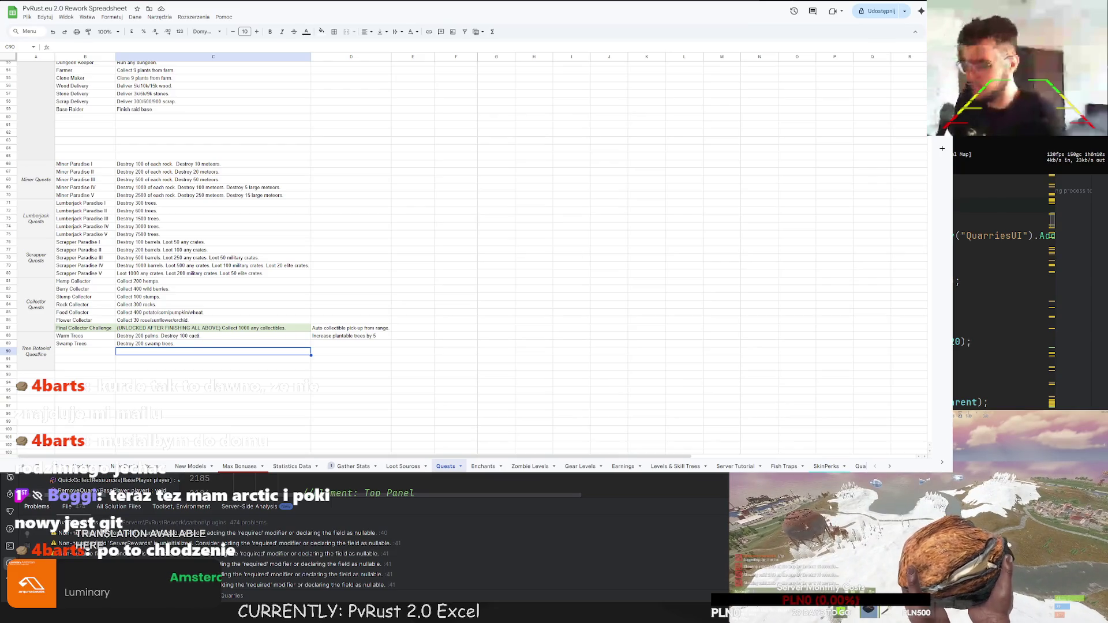
- Enter Pine Trees, 'Destroy 300 pine trees.', in row 90 and name row 91 Frozen Trees
left_click(86, 351)
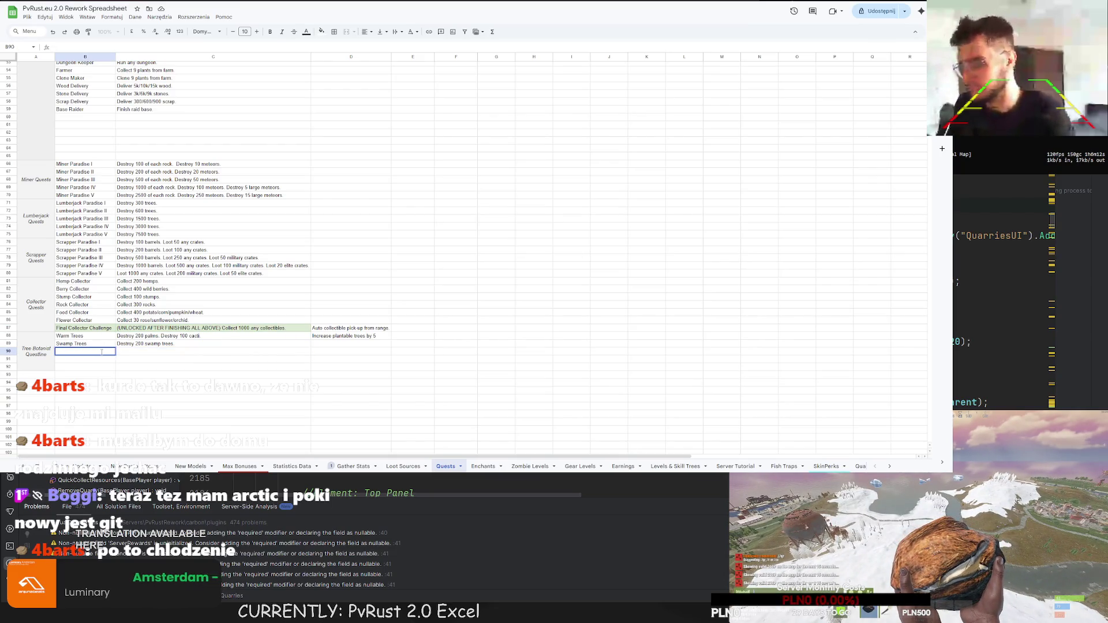
type("Pine Tree")
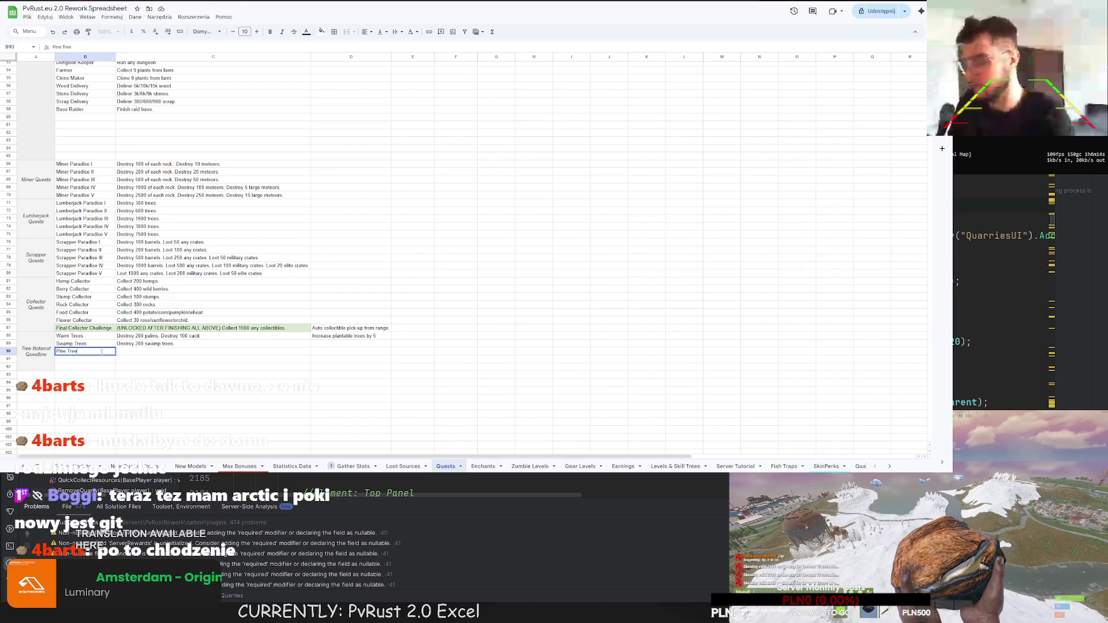
type("s")
key("Tab")
type("Destroy 200 ")
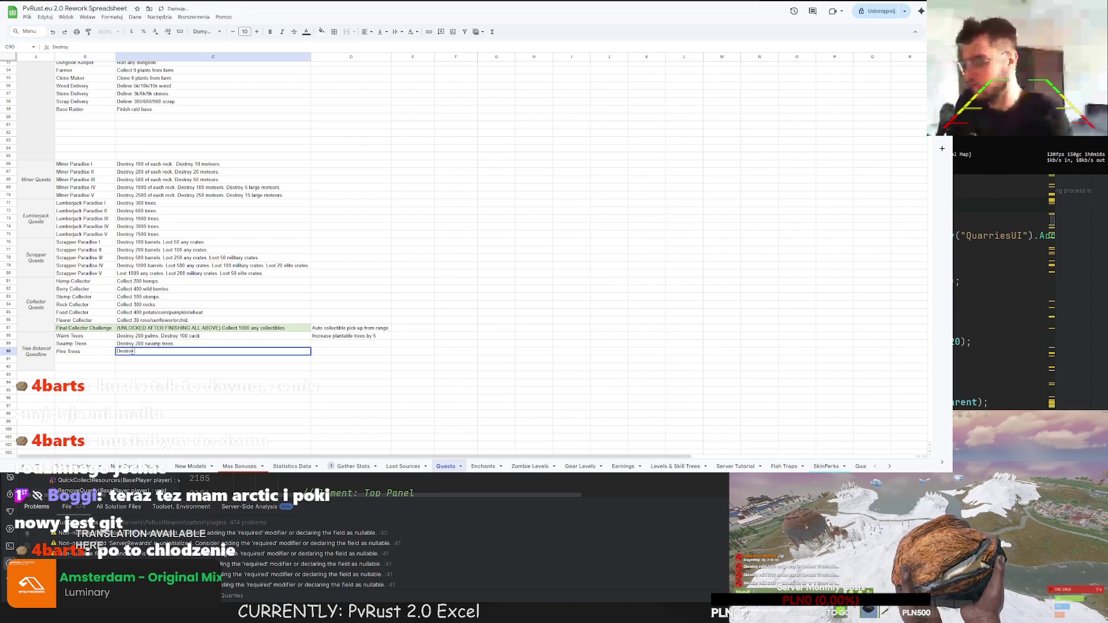
type("pine trewe")
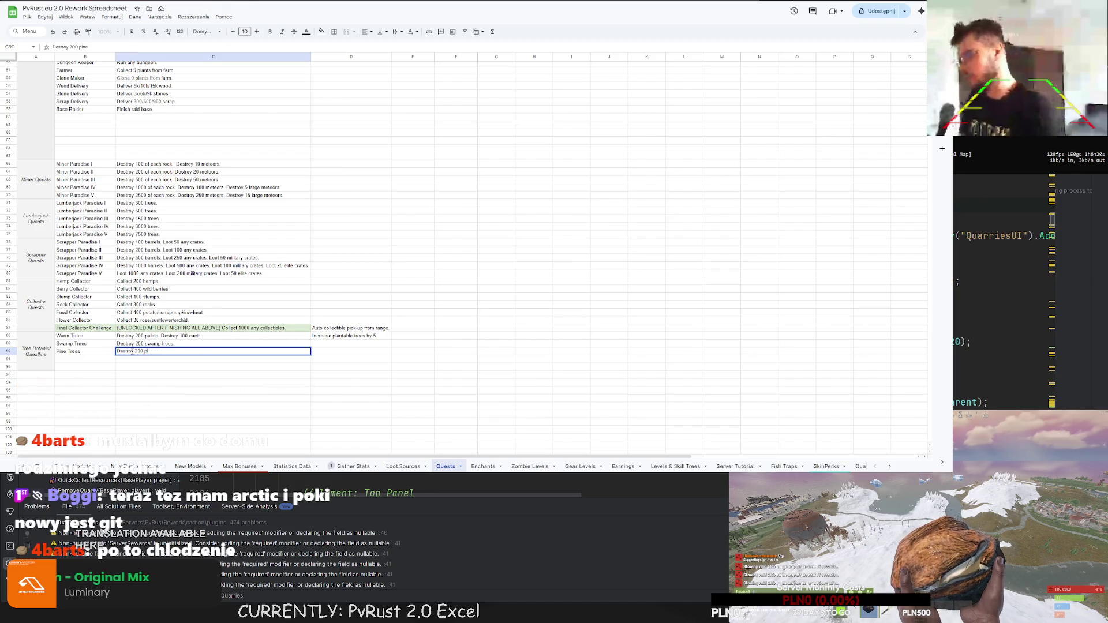
key("BackSpace")
key("BackSpace")
key("BackSpace")
type("300 pine trees.")
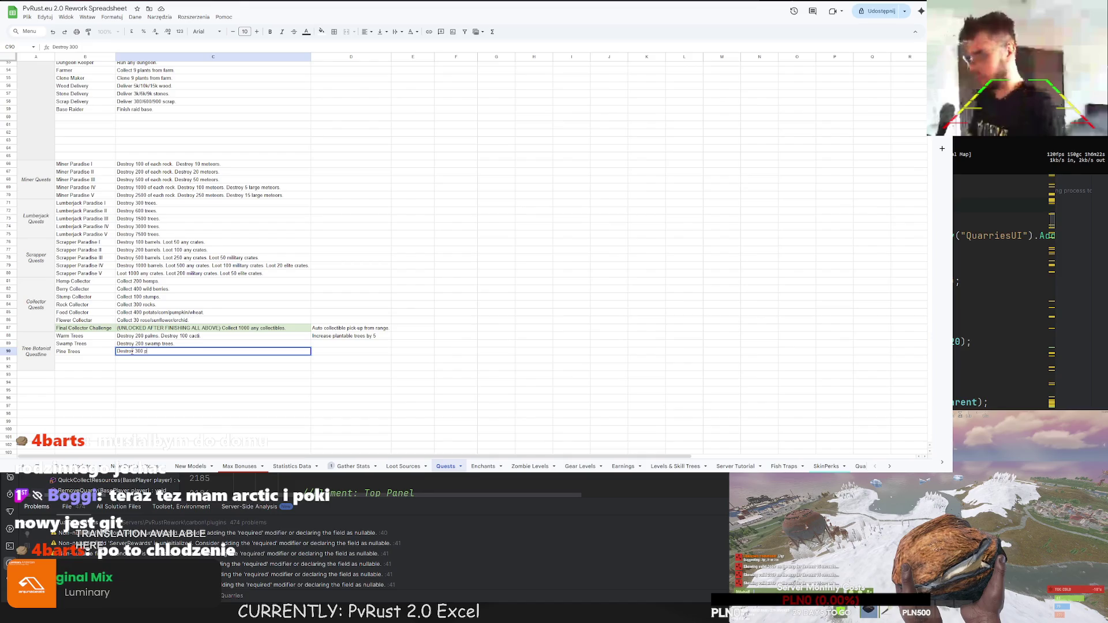
key("Return")
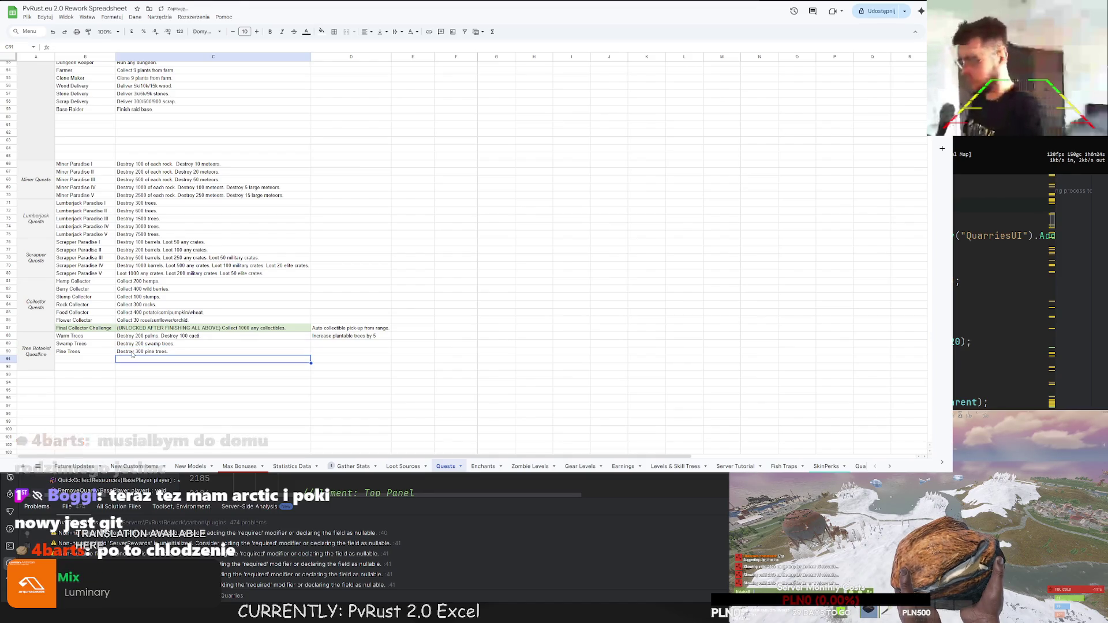
left_click(81, 358)
type("Frozen Trees")
- Give Frozen Trees the description 'Destroy 300 snowy trees.'
left_click(135, 360)
type("Destroy 200")
key("BackSpace")
key("BackSpace")
key("BackSpace")
type("300 snowy t")
type("rees.")
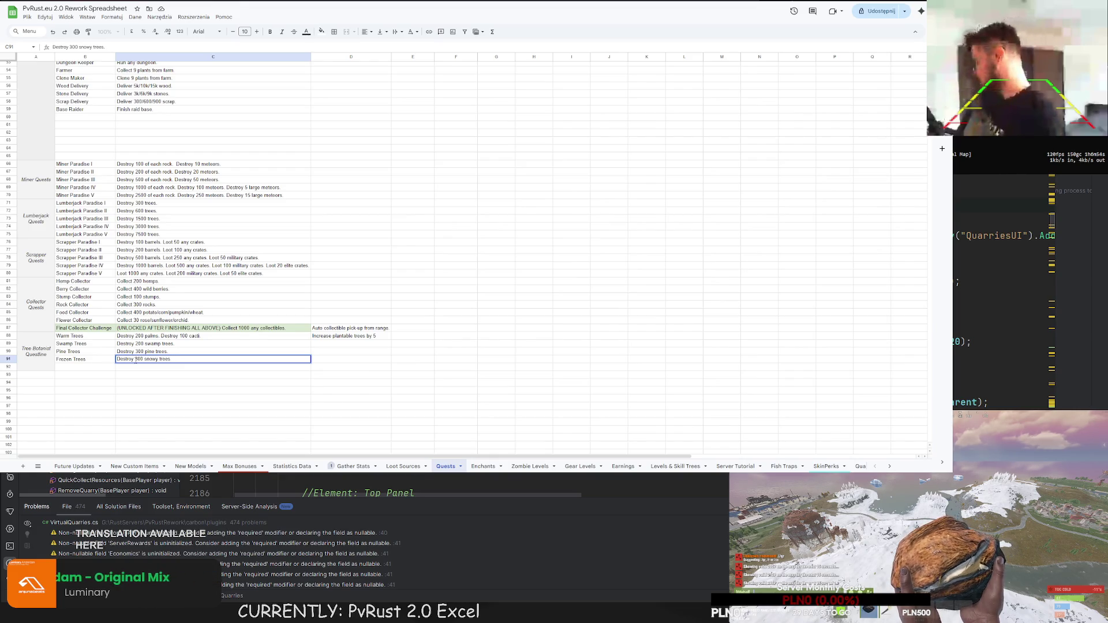
key("Return")
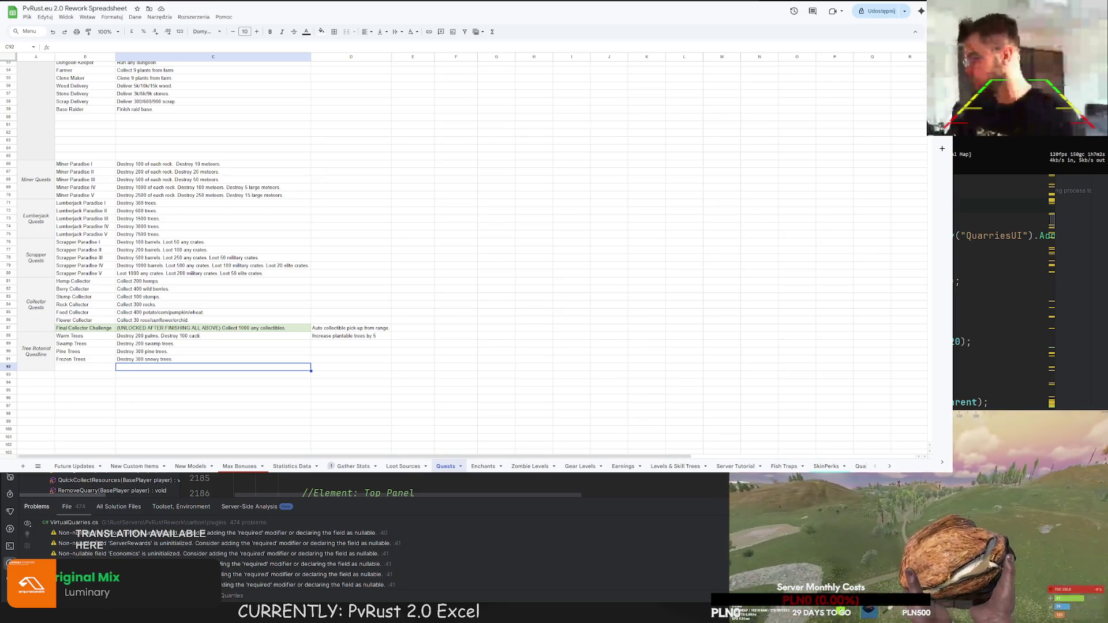
- Add Leafy Trees in row 92 with the description 'Destroy 300 leafy trees.'
key("Left")
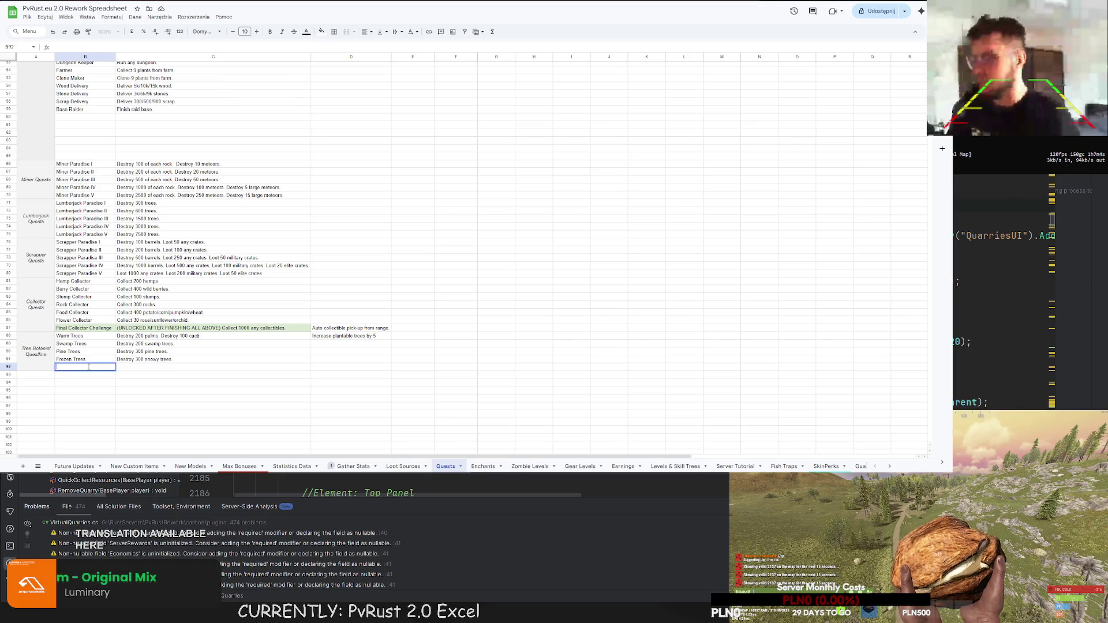
type("Leafy Trees")
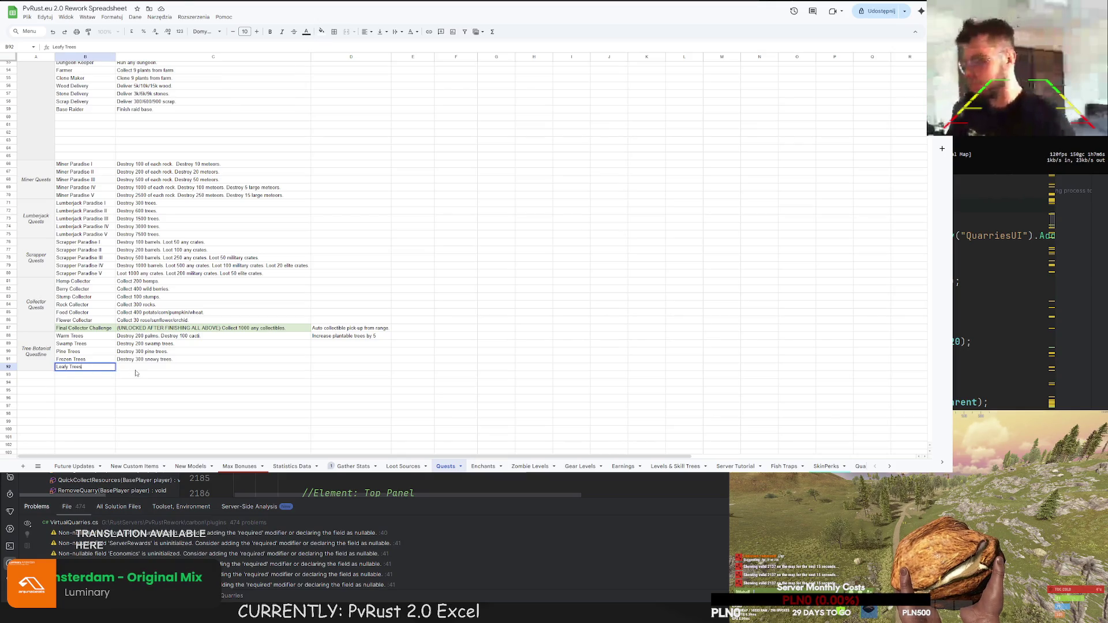
left_click(139, 368)
type("Destroy 300 ple")
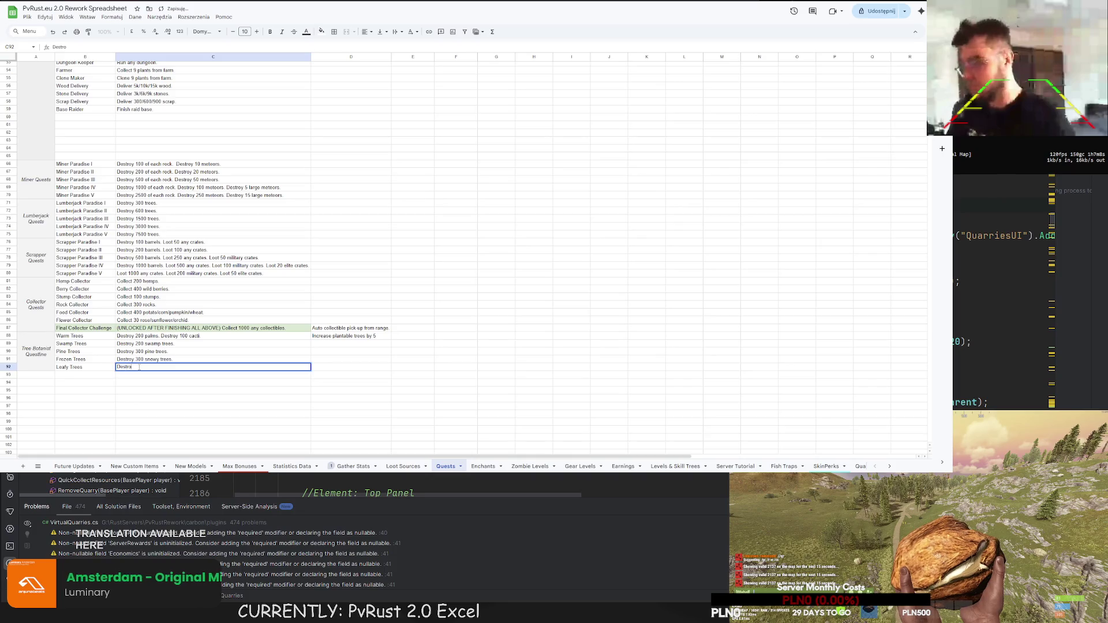
key("BackSpace")
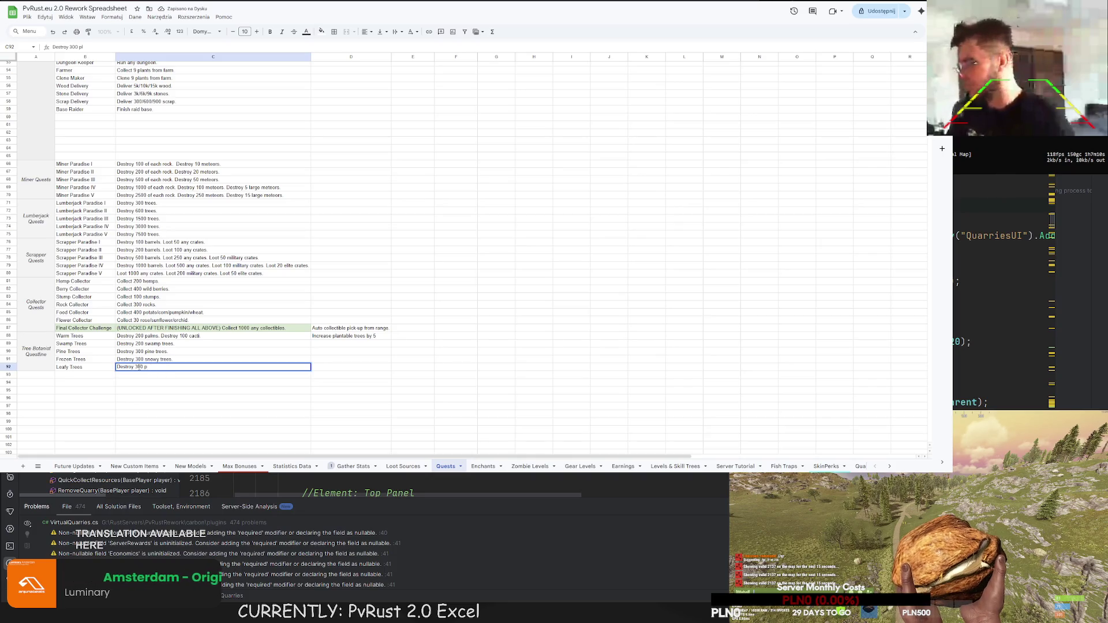
key("BackSpace")
type("leafy trees")
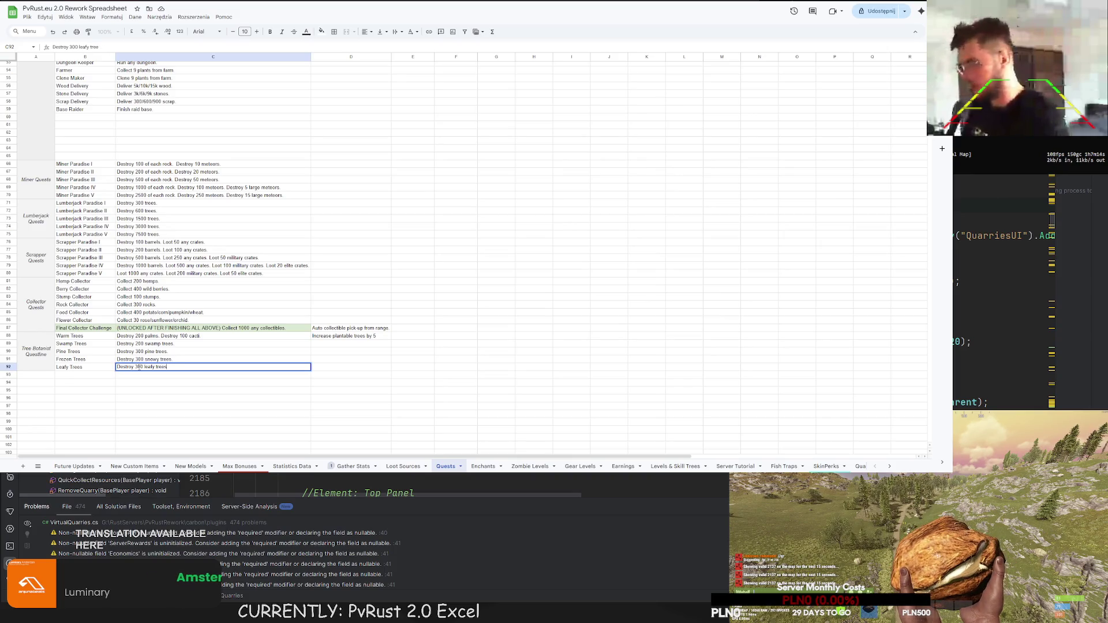
type(".")
key("Return")
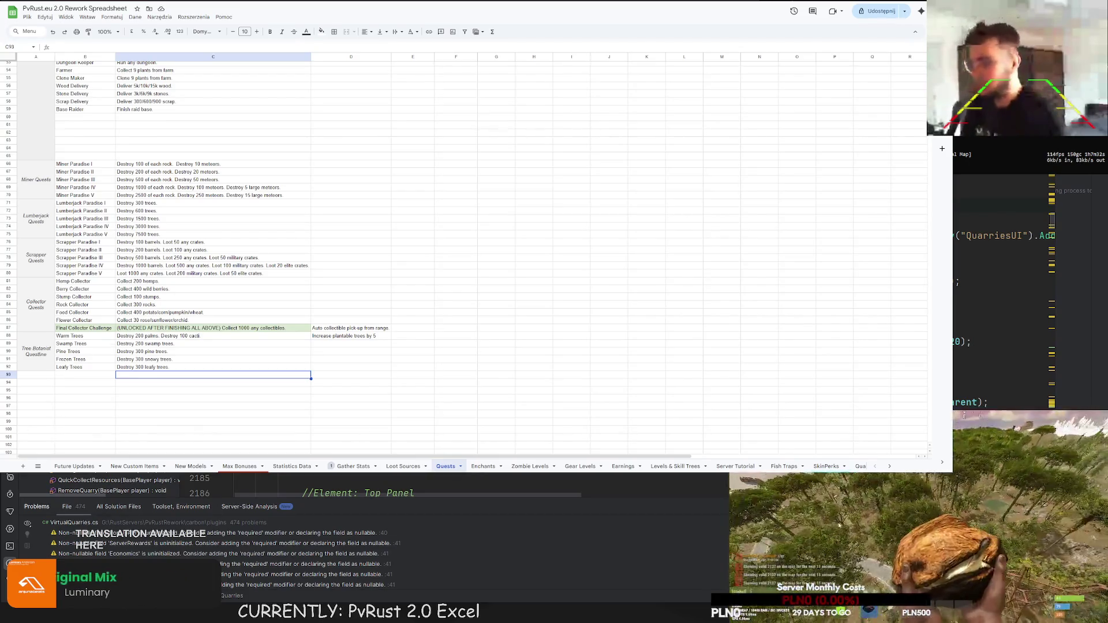
- Add Tropical Trees in row 93 with the description 'Destroy 200 tropical trees.'
left_click(67, 375)
type("Tropical Trees")
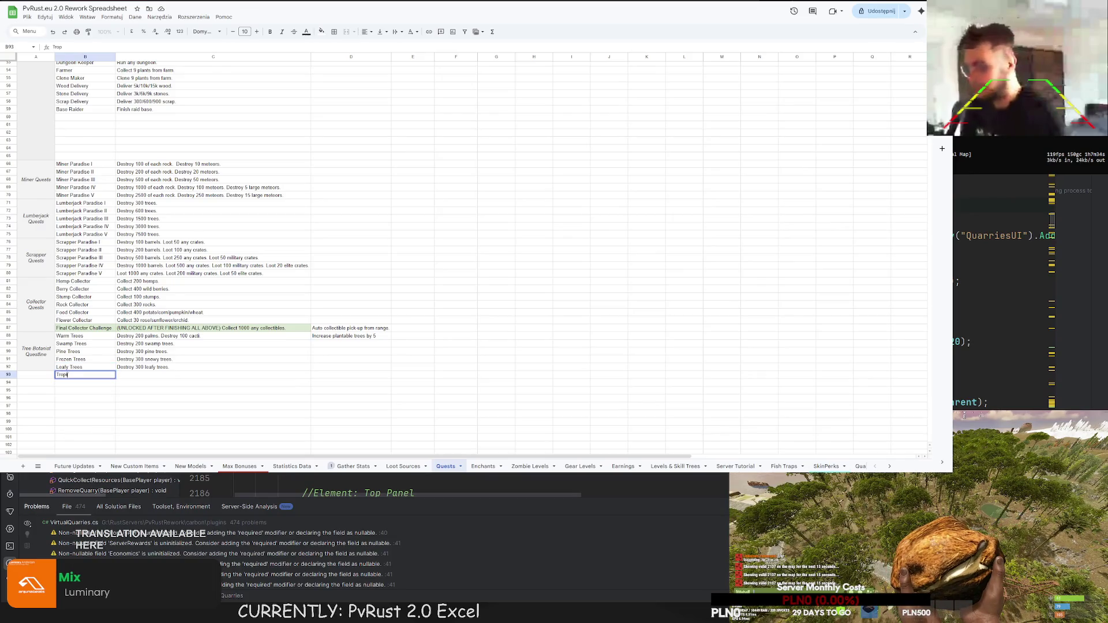
left_click(135, 377)
type("Destroy")
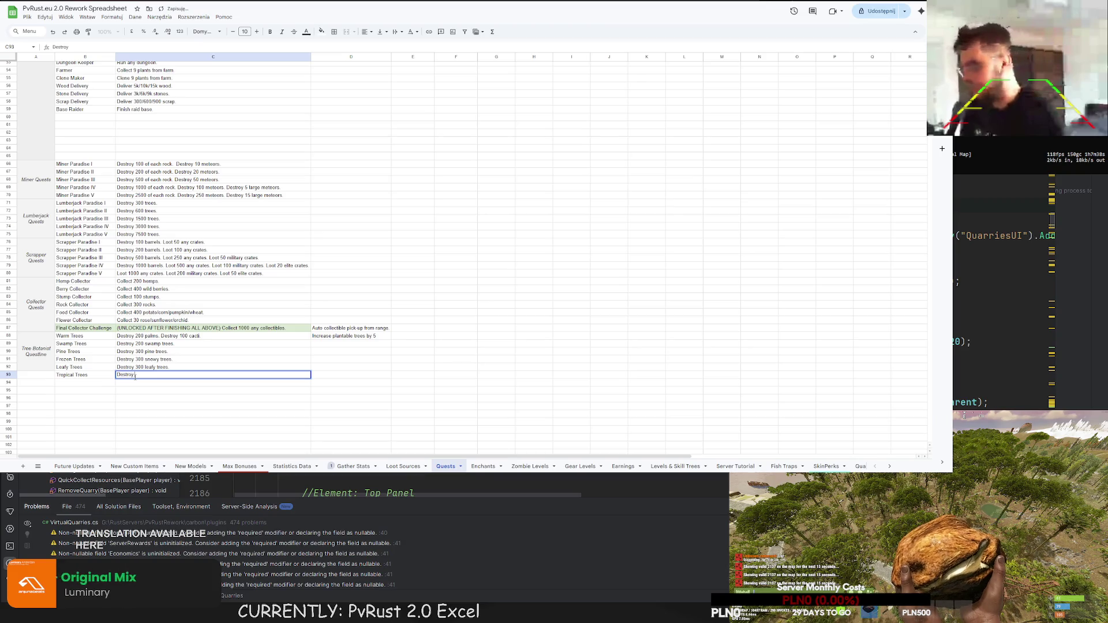
key("BackSpace")
key("BackSpace")
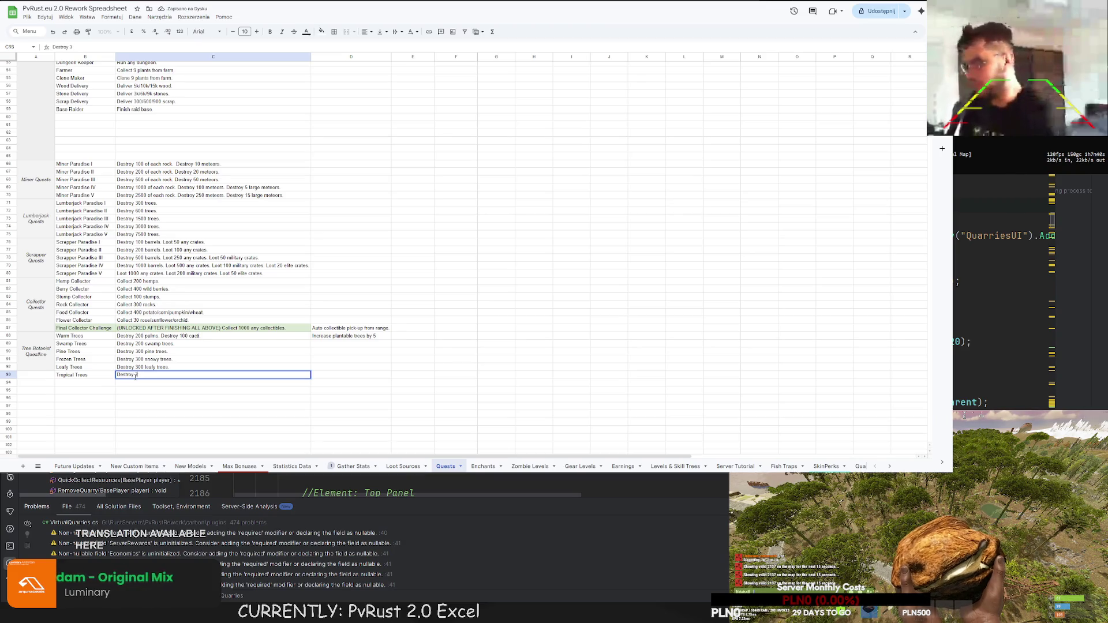
type("tropical trees.")
key("Return")
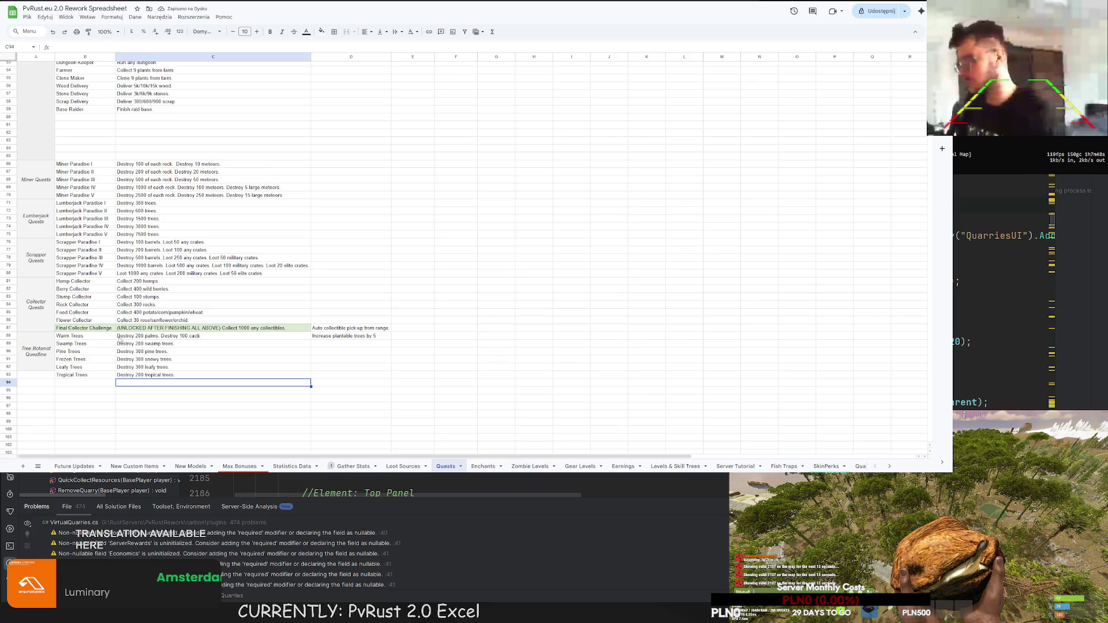
- Review the tree descriptions in C88:C93, then merge the questline label across A88:A93
mouse_move(119, 339)
left_mouse_down()
mouse_move(135, 384)
mouse_move(138, 371)
left_mouse_up()
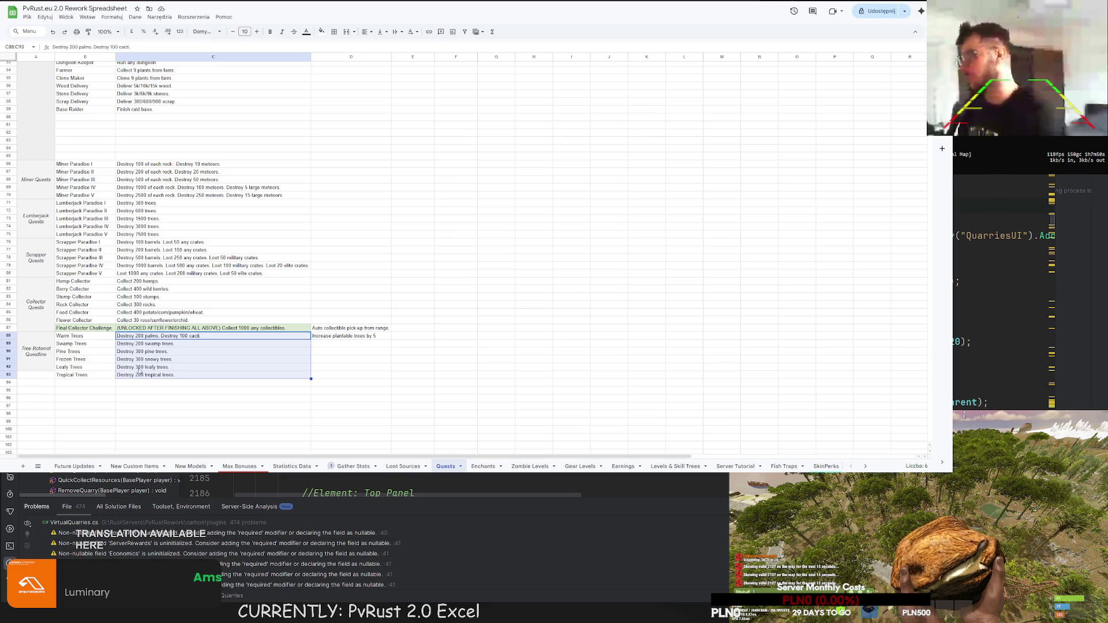
left_click(133, 365)
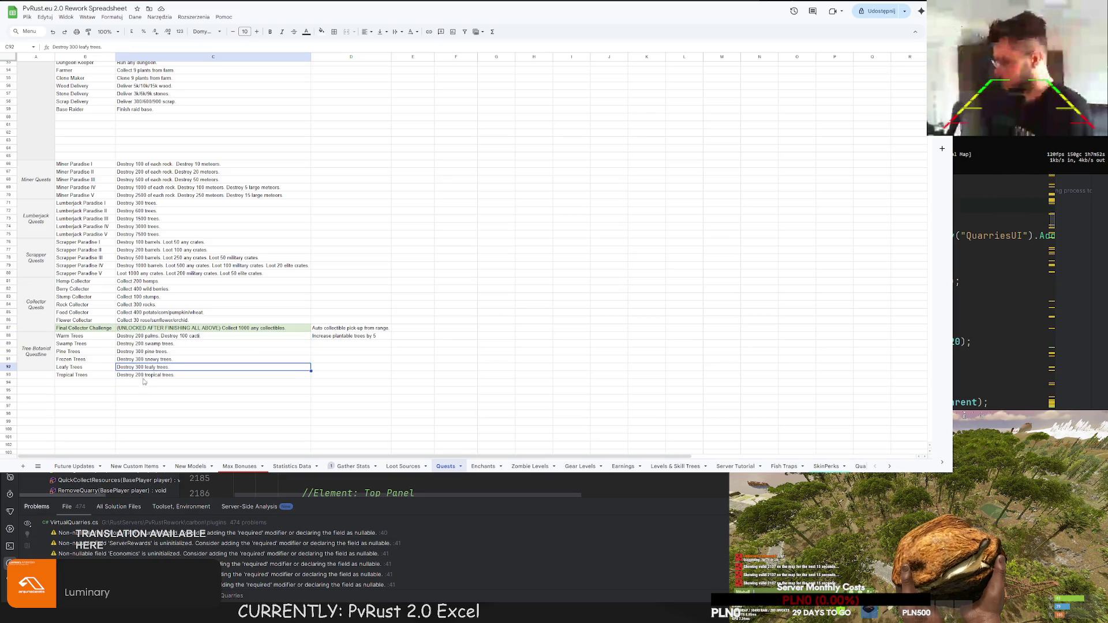
left_click(150, 344)
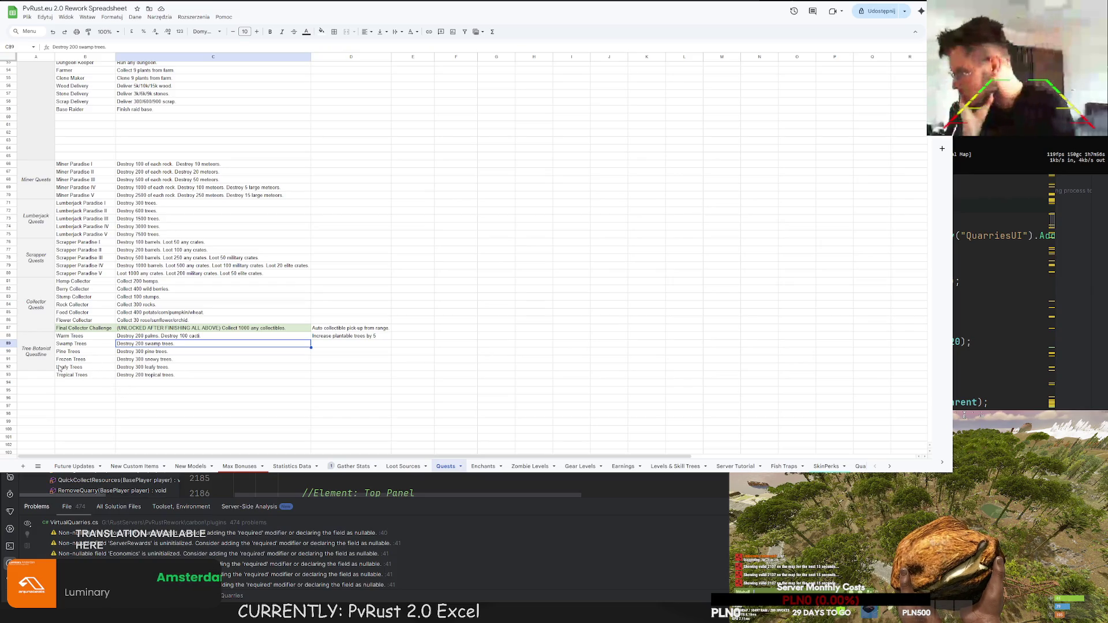
left_click_drag(42, 376, 36, 337)
left_click(346, 32)
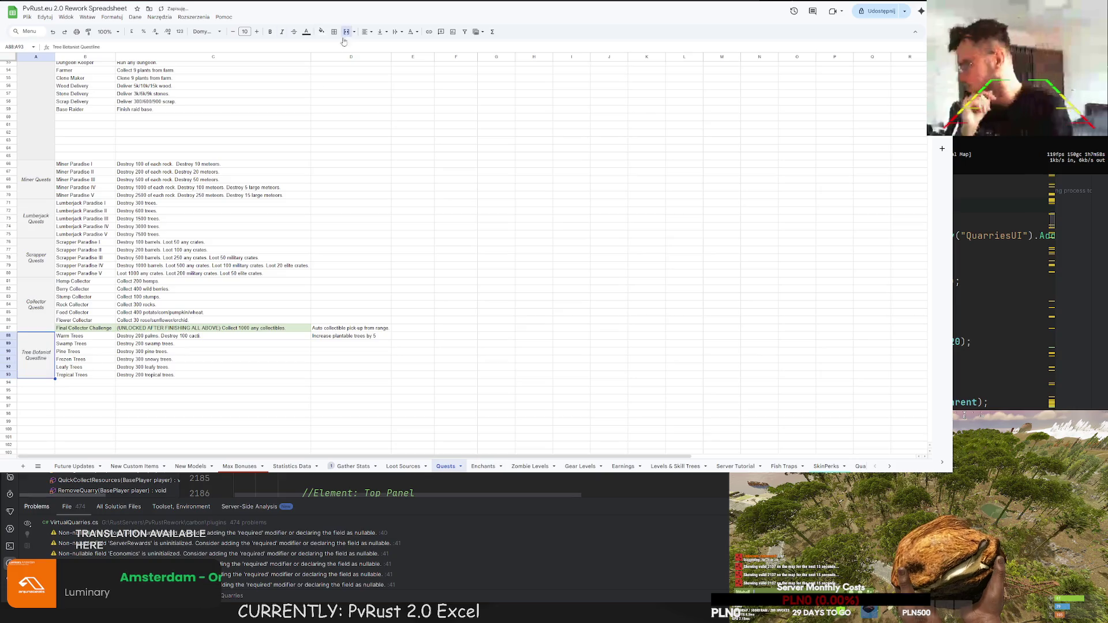
- Mark rows 22 to 26 of the DAILY QUESTS checklist with X in column I
left_click(167, 415)
scroll(134, 379, "up", 3)
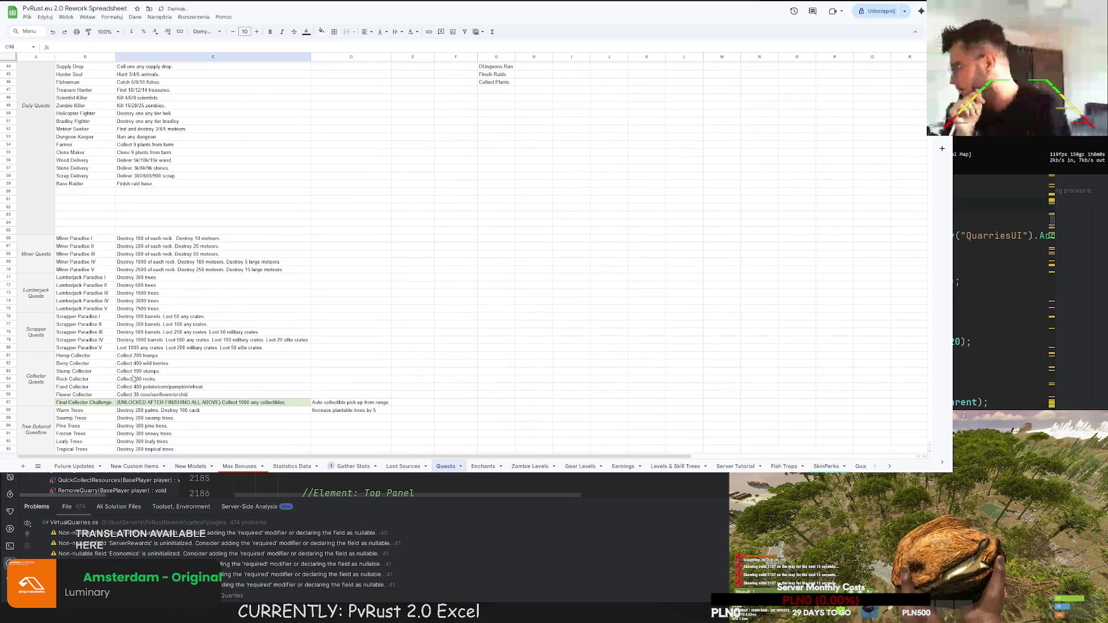
scroll(176, 343, "down", 5)
scroll(179, 329, "up", 8)
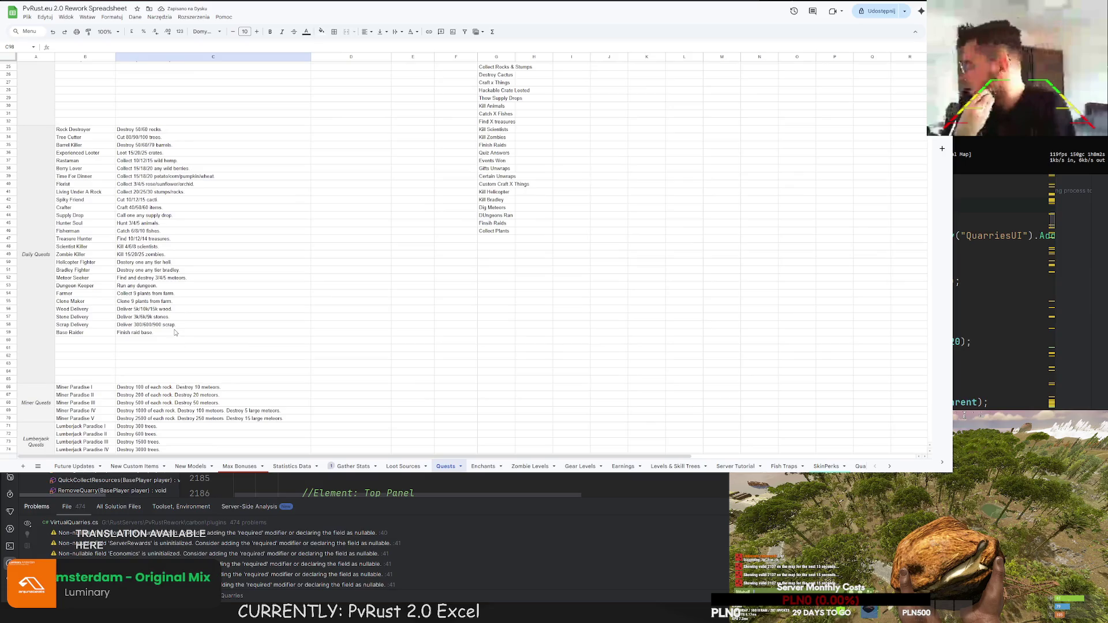
scroll(291, 225, "up", 8)
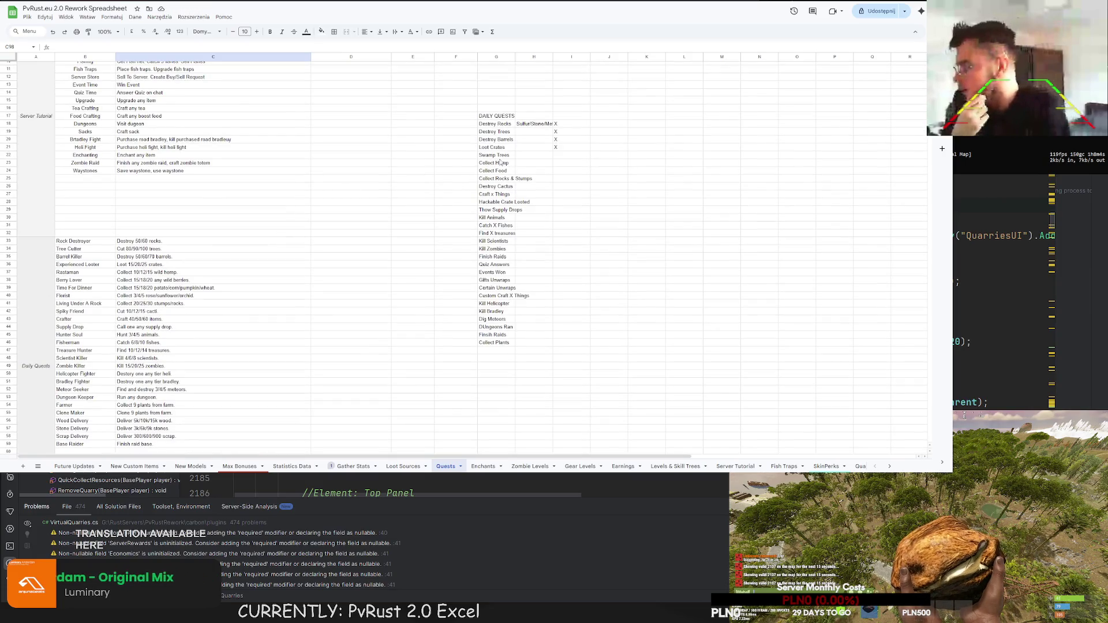
left_click(559, 156)
type("X")
left_click(564, 164)
type("X")
left_click(565, 172)
type("X")
left_click(558, 178)
type("X")
left_click(558, 186)
type("X")
left_click(558, 194)
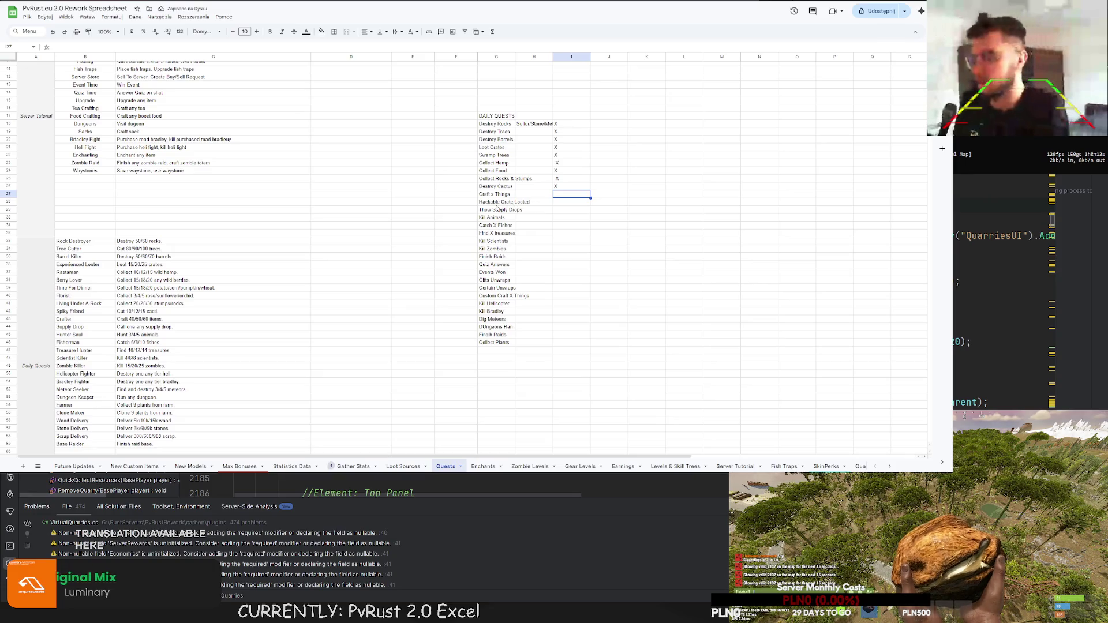
scroll(505, 196, "down", 3)
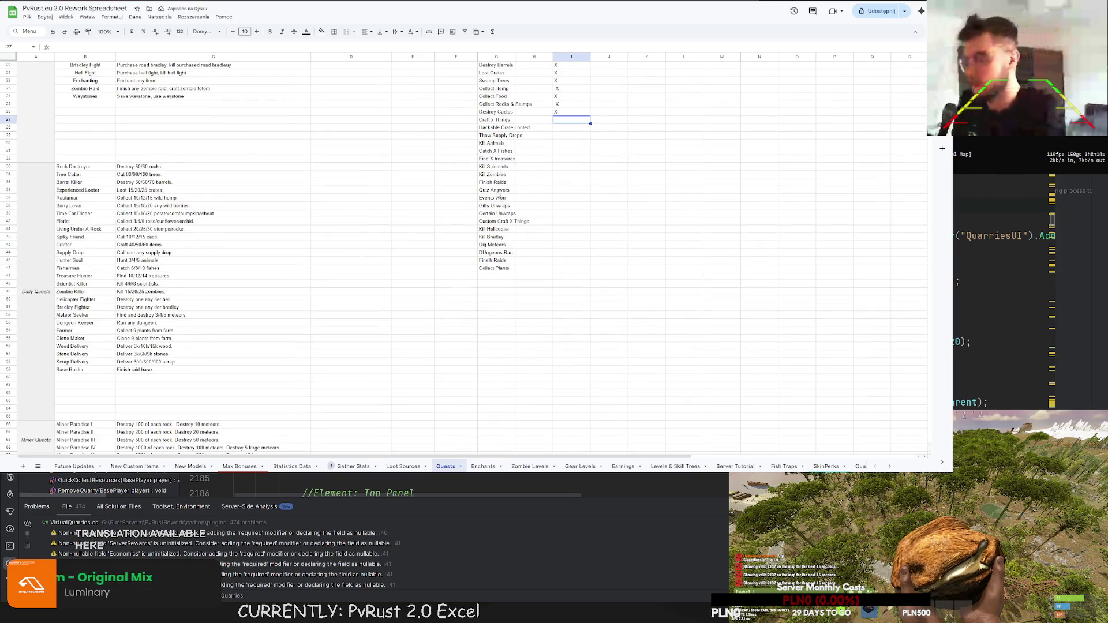
scroll(312, 217, "down", 14)
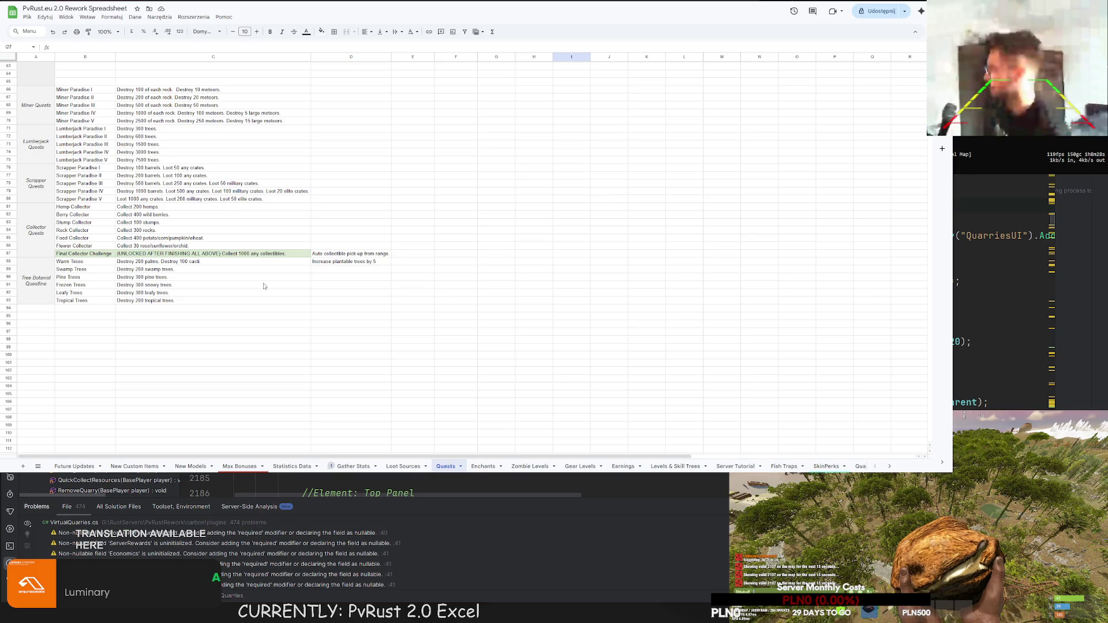
- Widen the daily quest names column, clear the Sulfur/Stone/Metal note and narrow the checklist columns
scroll(341, 294, "up", 3)
scroll(341, 294, "up", 3)
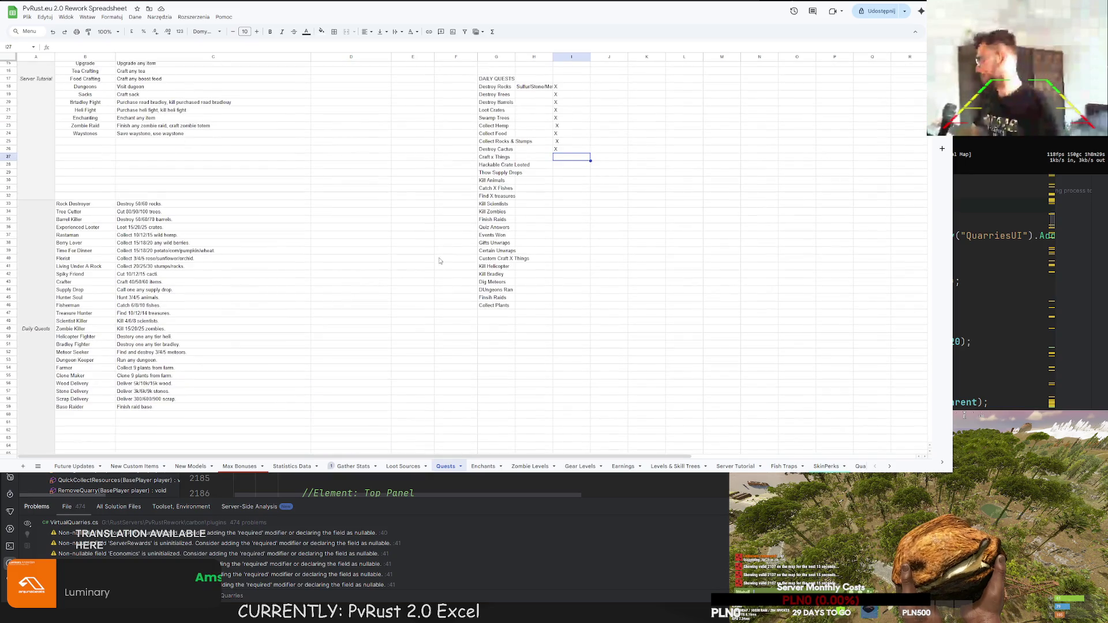
left_click(503, 166)
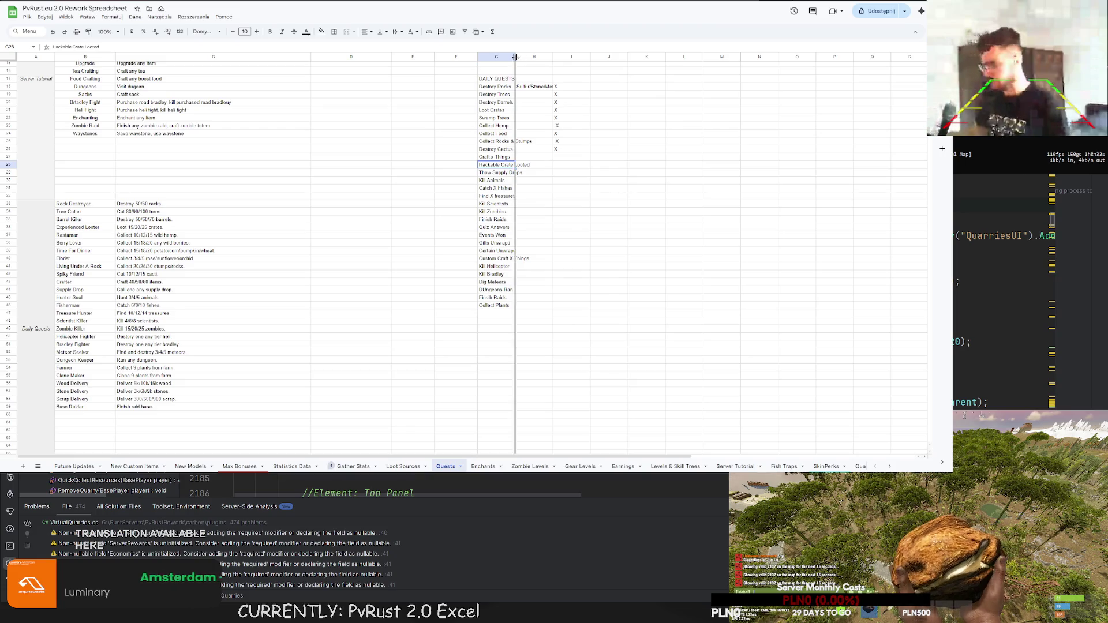
left_click_drag(515, 56, 534, 57)
left_click(560, 85)
key("Delete")
left_click_drag(607, 57, 578, 56)
type("a")
left_click_drag(573, 56, 539, 57)
- Centre the X marks across the checklist column I16:I47
left_click(565, 94)
left_click(581, 208)
left_click(570, 267)
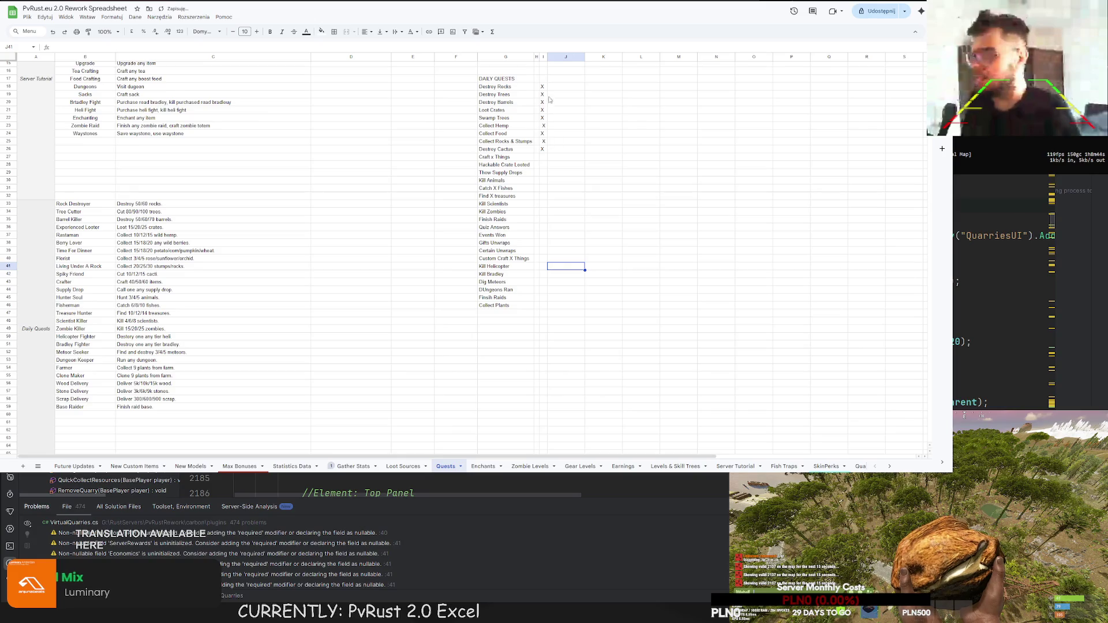
left_click_drag(543, 71, 542, 313)
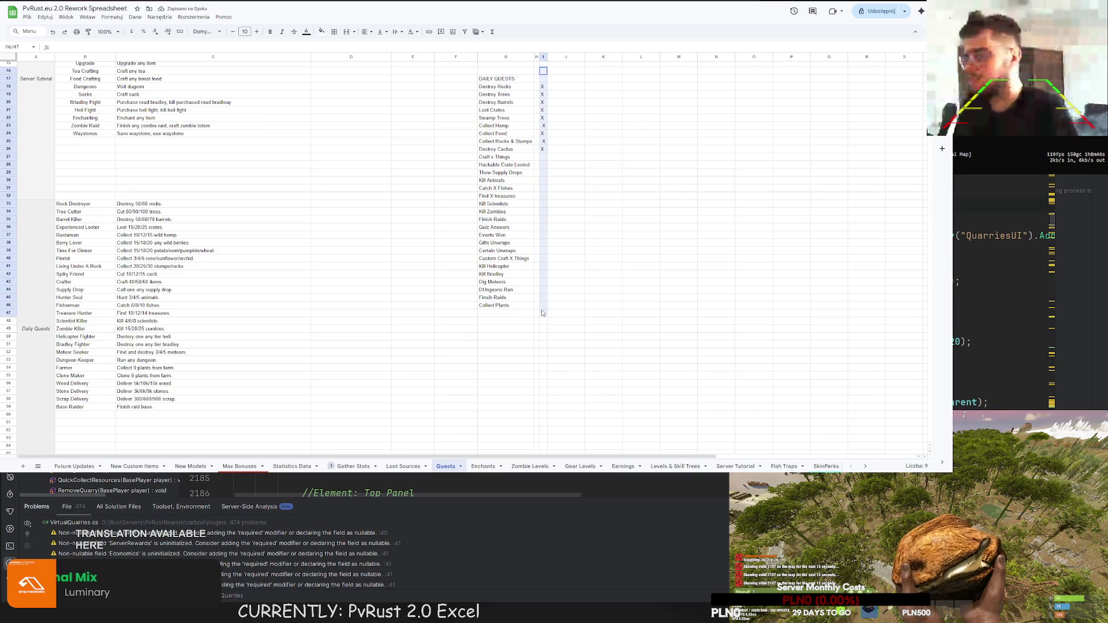
left_click(365, 31)
left_click(382, 53)
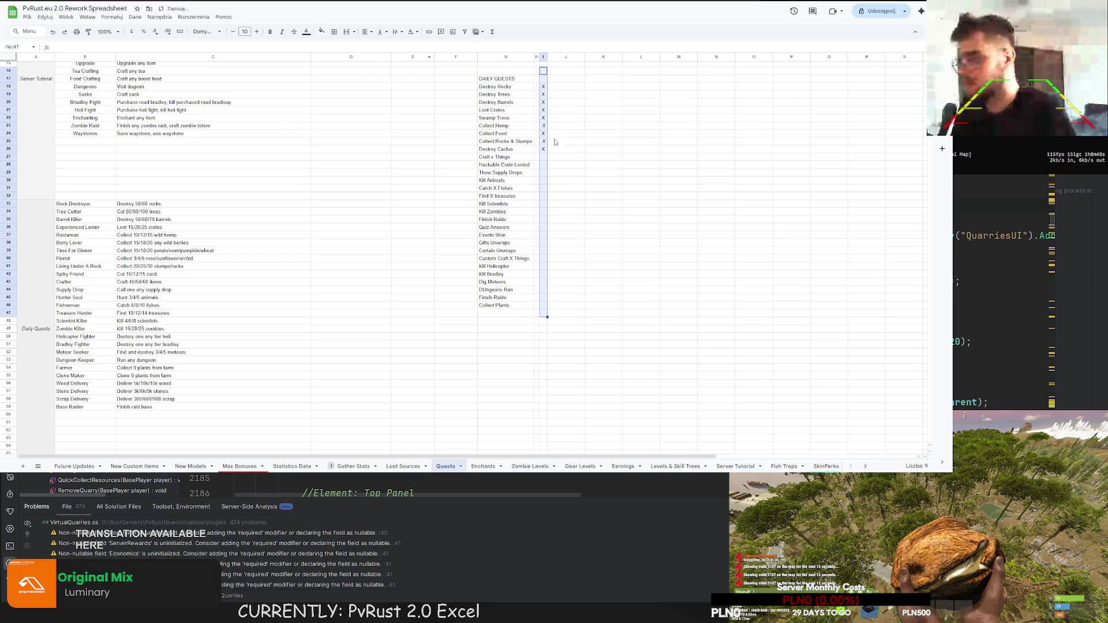
- Check individual cells in the centred checklist column
left_click(543, 118)
left_click(544, 130)
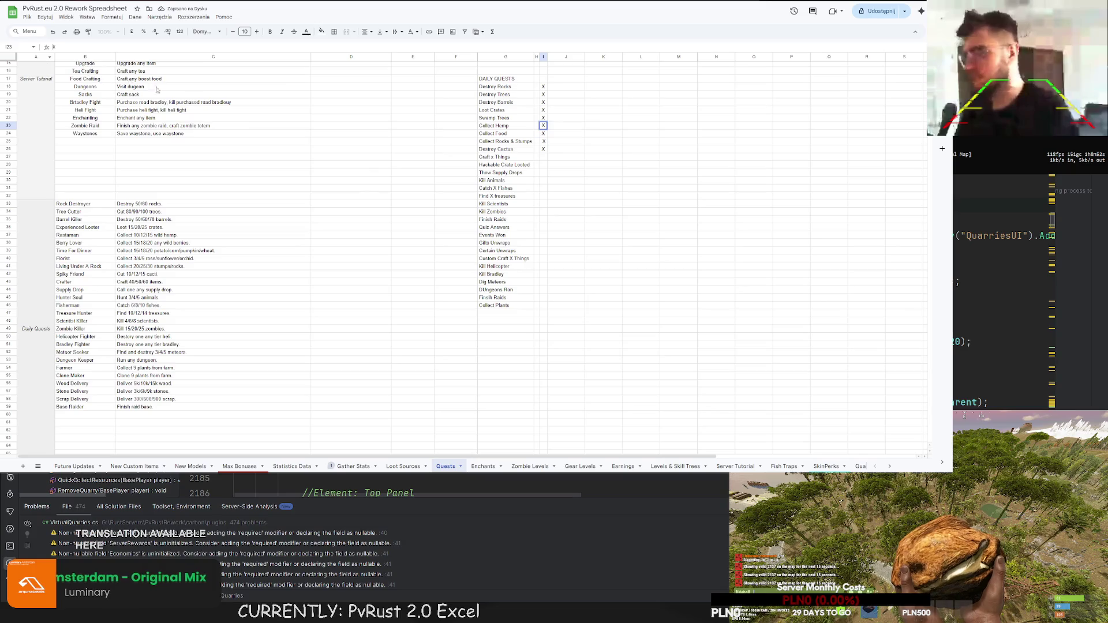
left_click(566, 184)
left_click(544, 133)
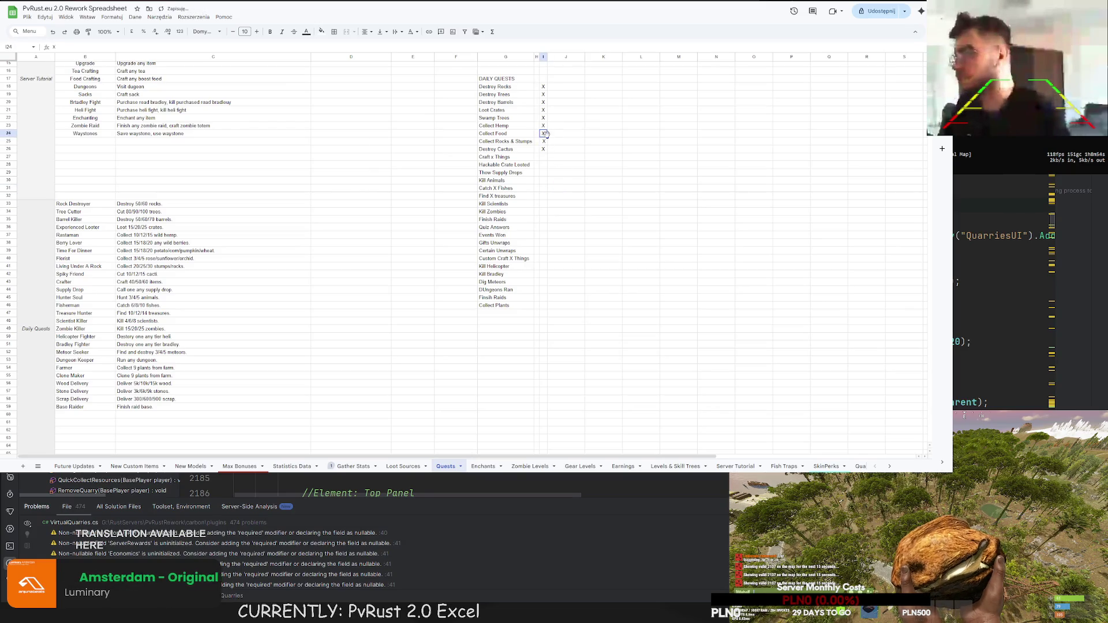
left_click(566, 141)
left_click(543, 157)
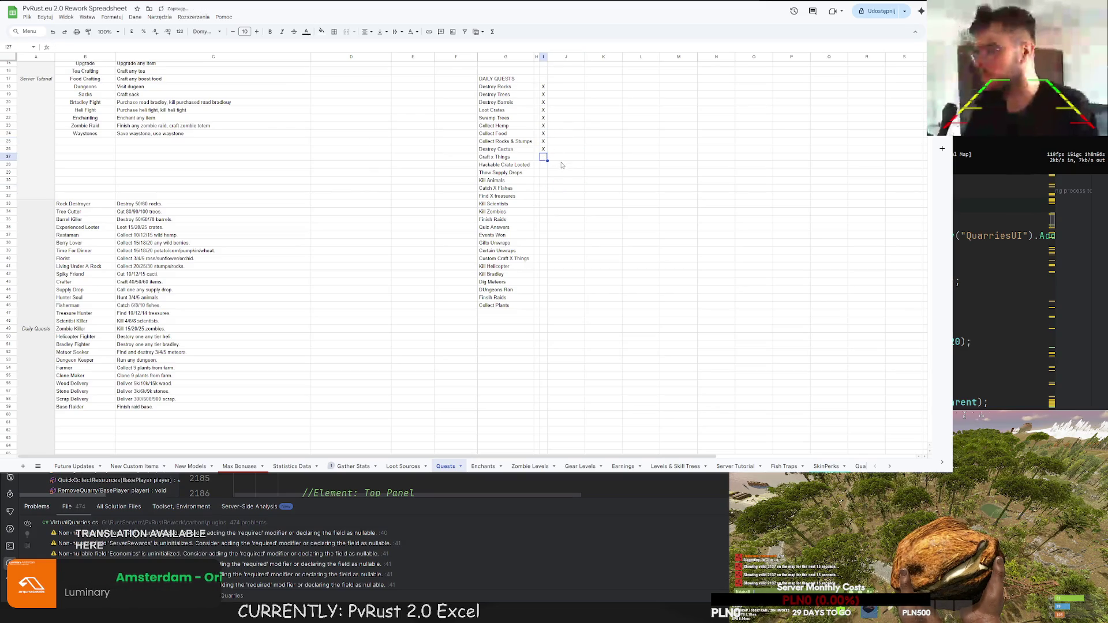
left_click_drag(559, 173, 554, 184)
left_click(563, 166)
scroll(543, 174, "down", 3)
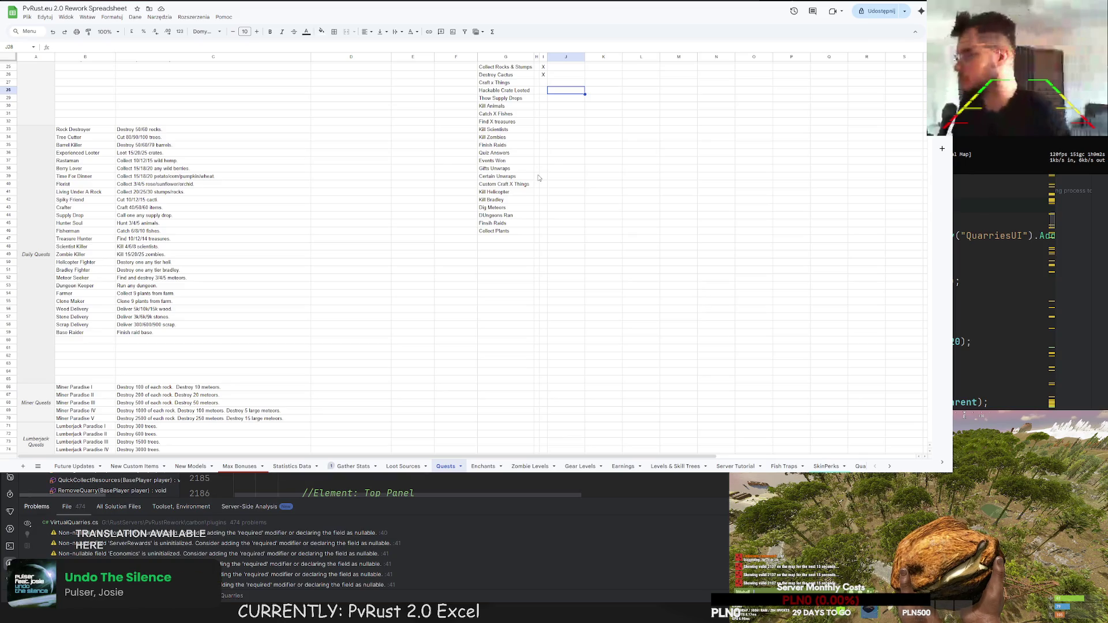
- Copy the Tree Botanist block A88:C93 to A94 and retitle it Monument Traveler Questline
scroll(489, 168, "down", 8)
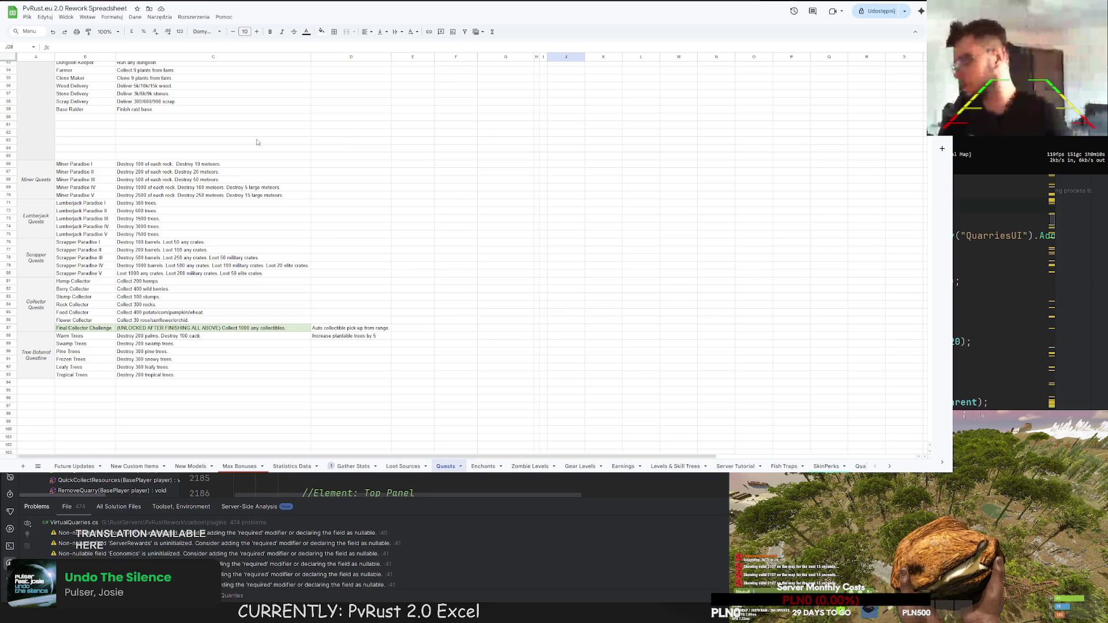
left_click(46, 344)
key("shift+Right")
key("shift+Right")
key("ctrl+c")
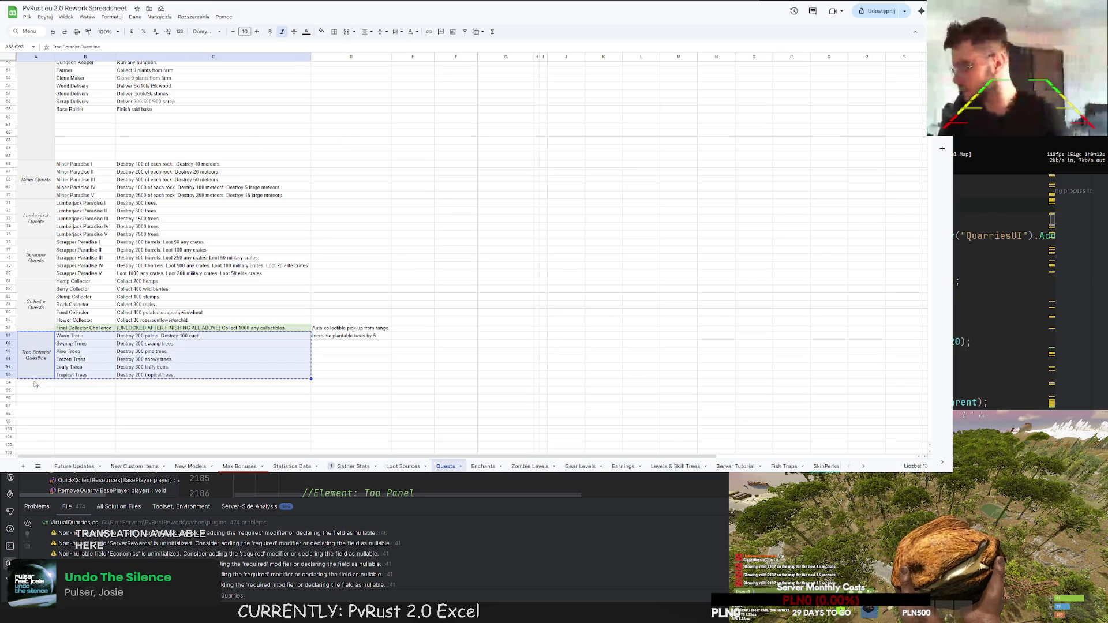
left_click(35, 384)
key("ctrl+v")
key("shift+Home")
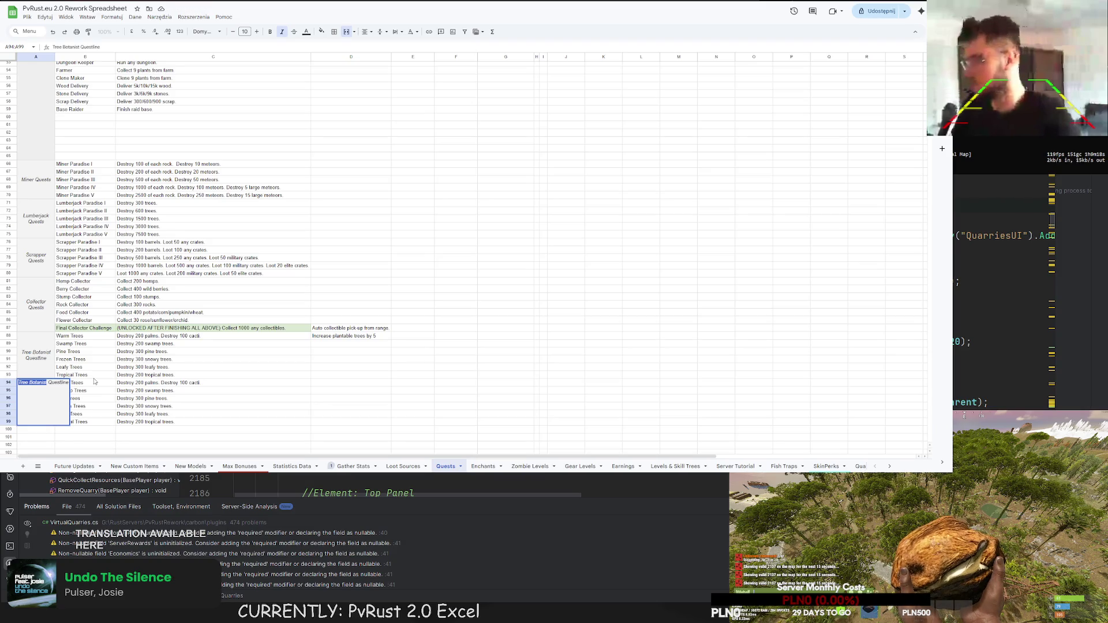
type("Monument Trav")
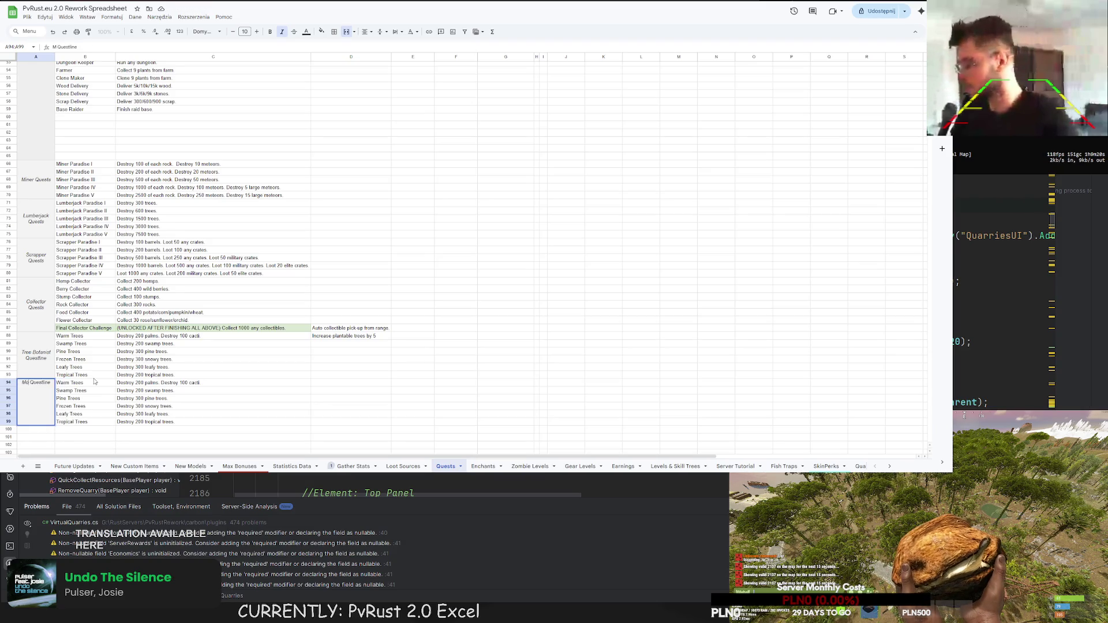
type("eler")
key("Return")
triple_click(92, 382)
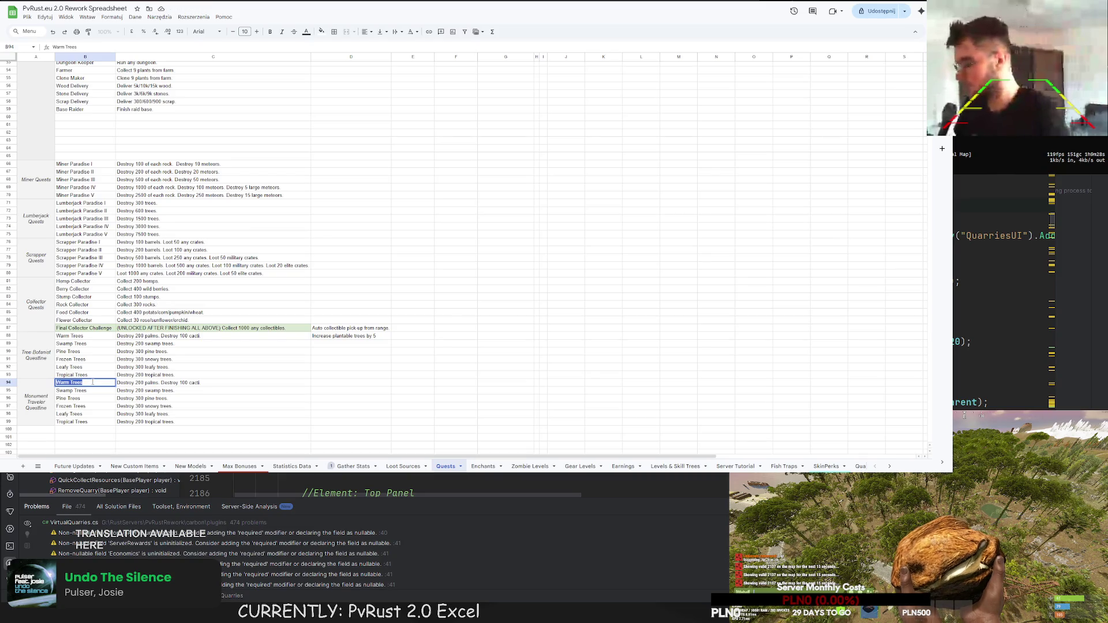
- Replace the first copied quest with Barrel Hunter, 'Destroy 500 barrels.'
type("Barrel Hun")
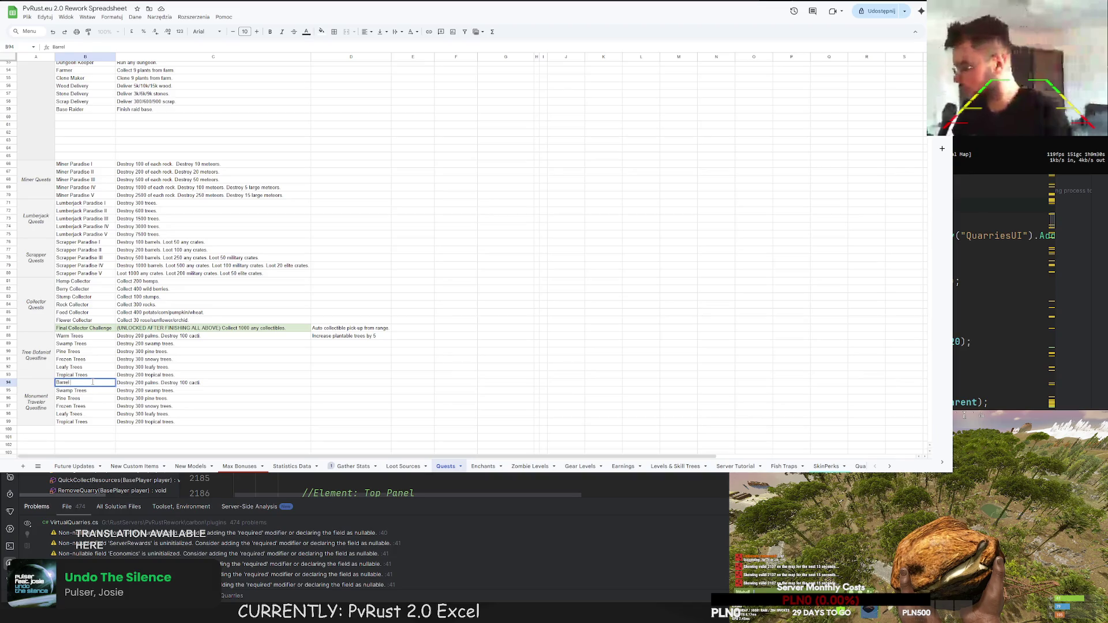
type("ter")
double_click(144, 382)
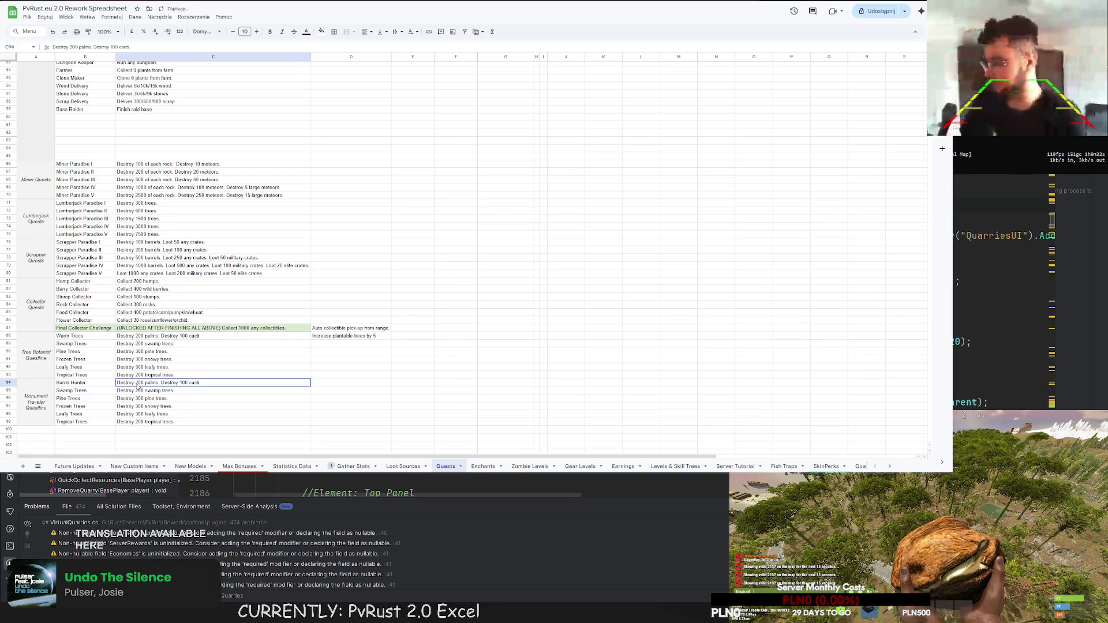
left_click_drag(134, 382, 235, 381)
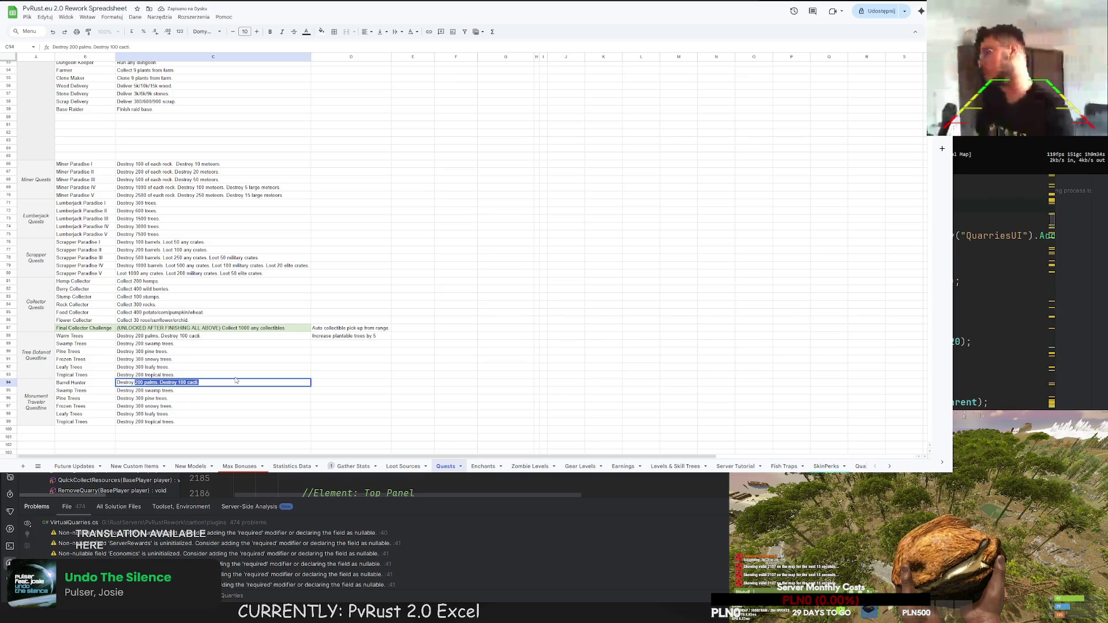
type("500 ")
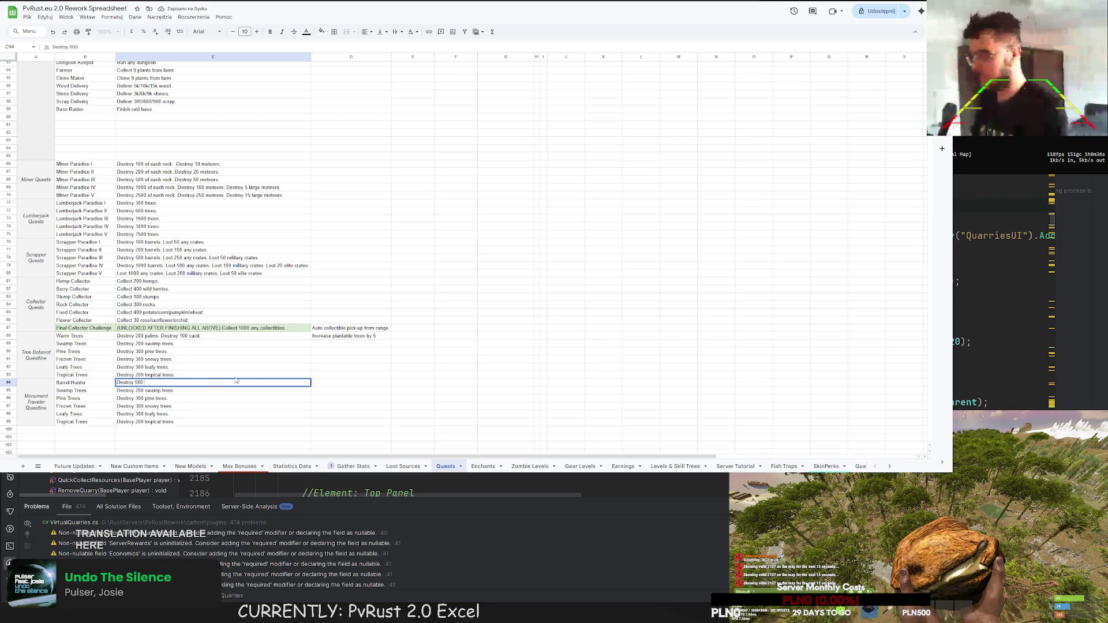
type("barrels.")
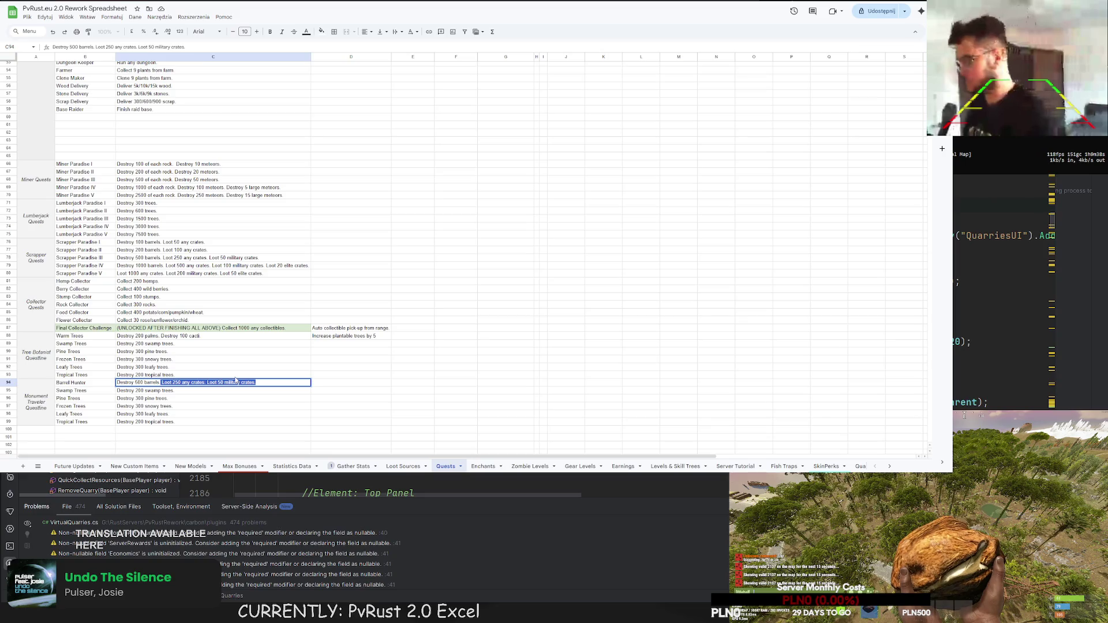
key("BackSpace")
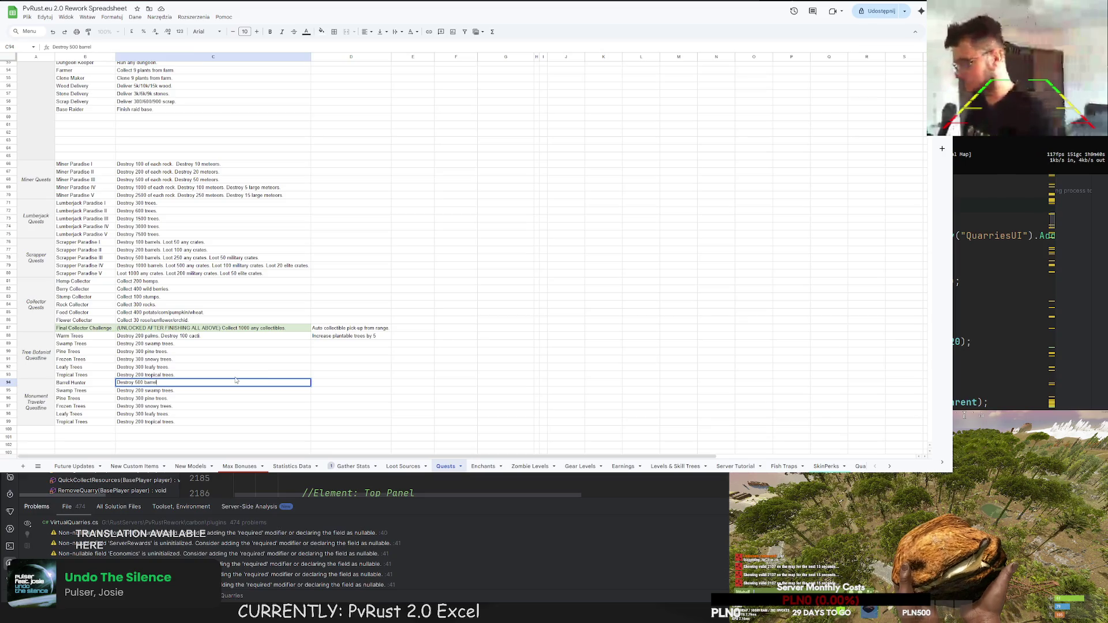
key("Return")
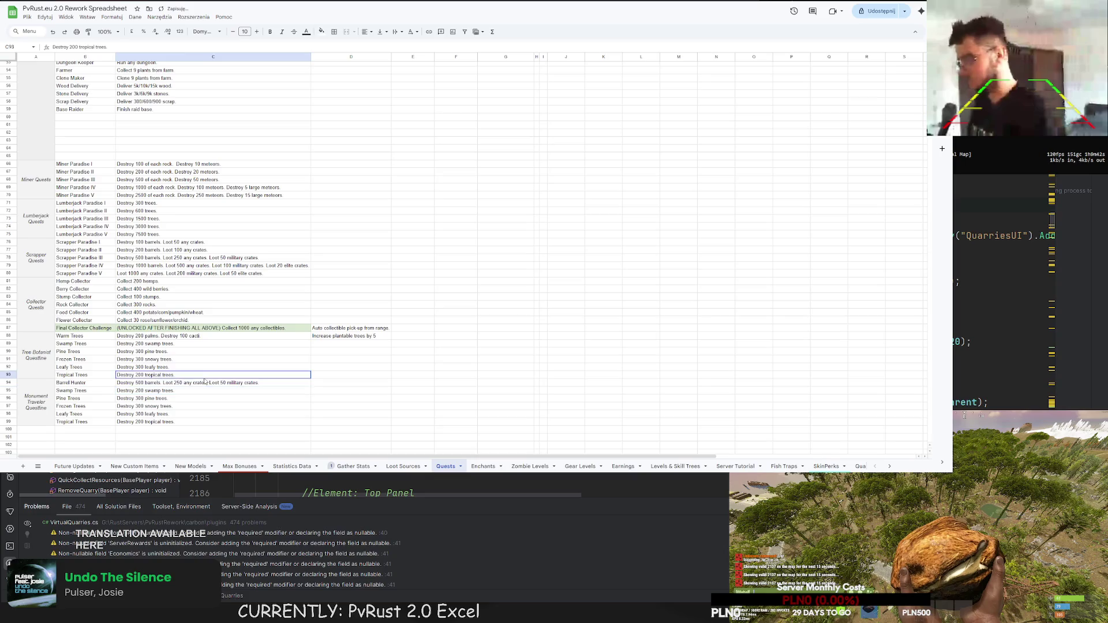
left_click(205, 382)
double_click(270, 383)
left_click_drag(270, 382, 159, 384)
key("BackSpace")
- Replace the second copied quest with Handyman, 'Loot 100 tool boxes.'
left_click(70, 390)
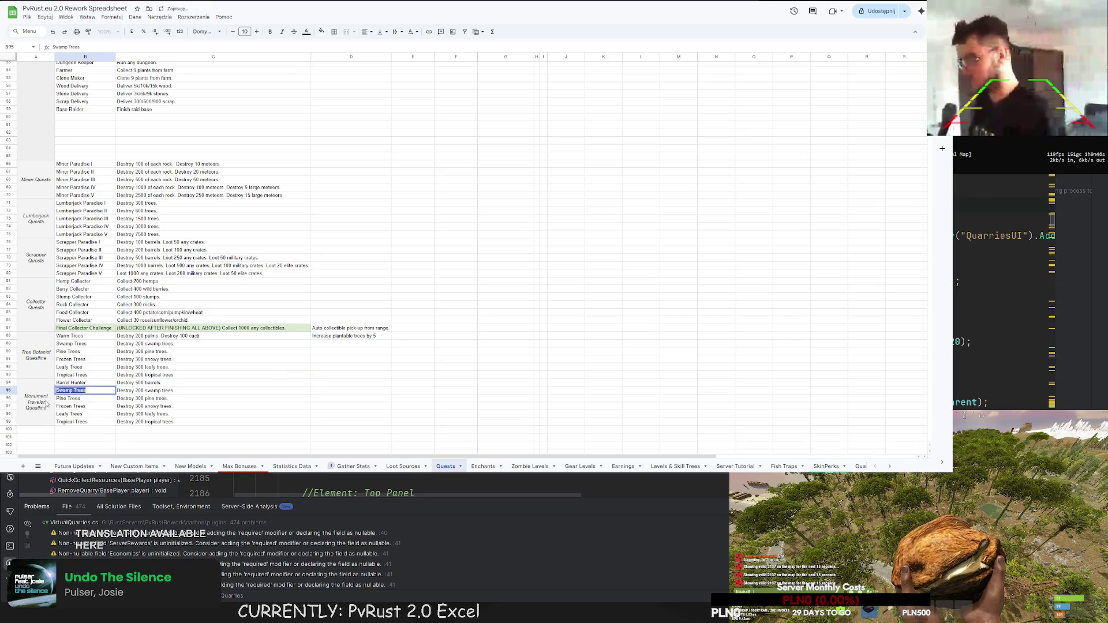
type("Tool")
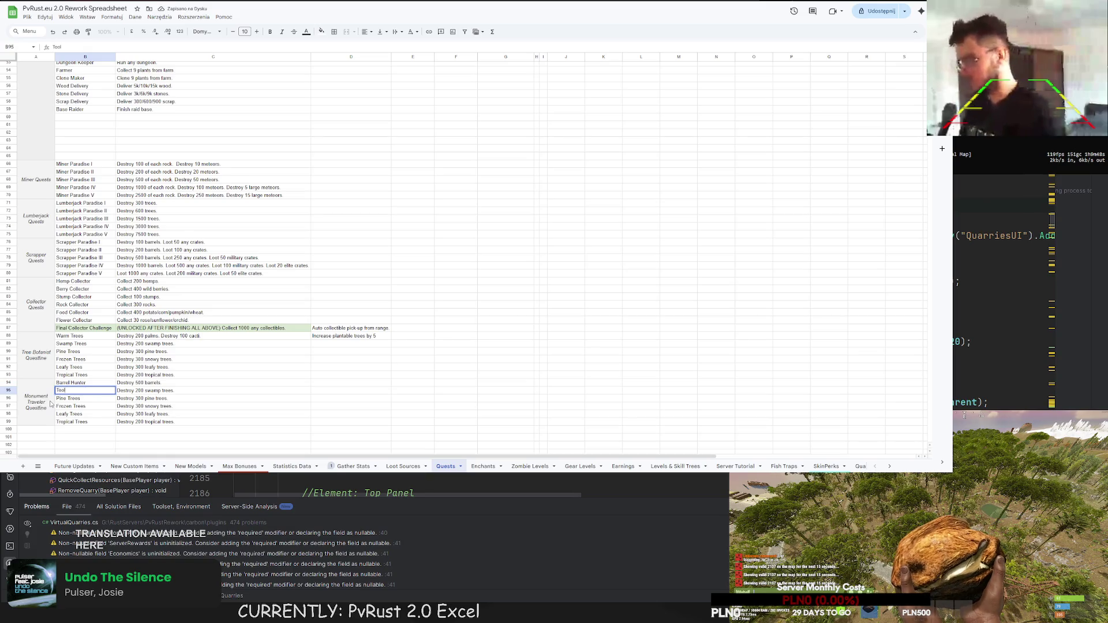
type(" Box")
key("BackSpace")
key("BackSpace")
key("BackSpace")
key("BackSpace")
key("BackSpace")
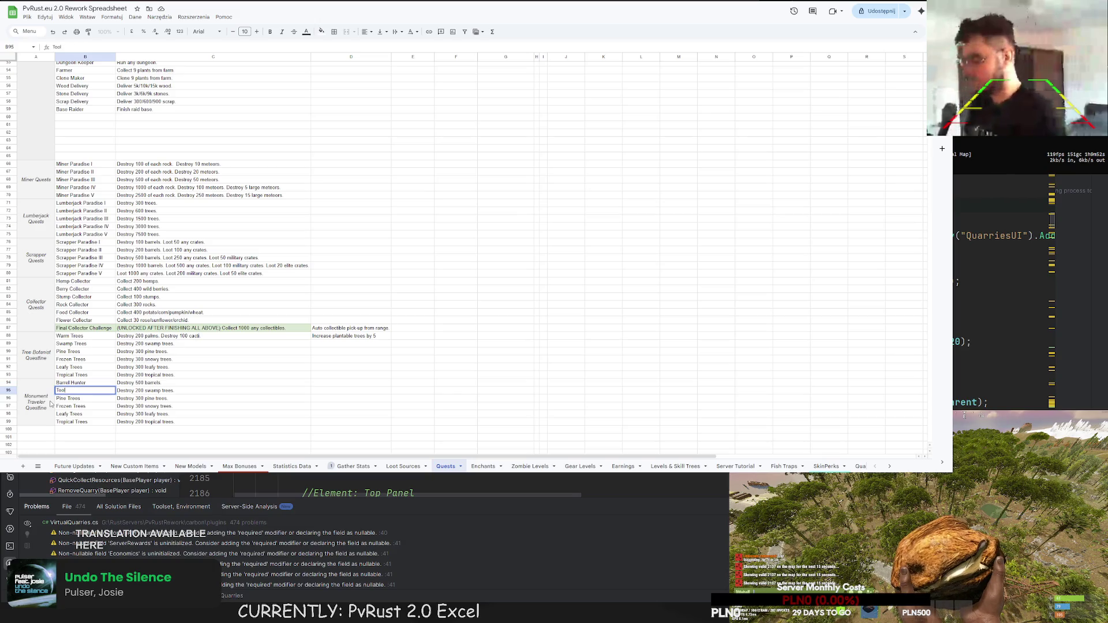
type("Har")
type("andym")
key("Return")
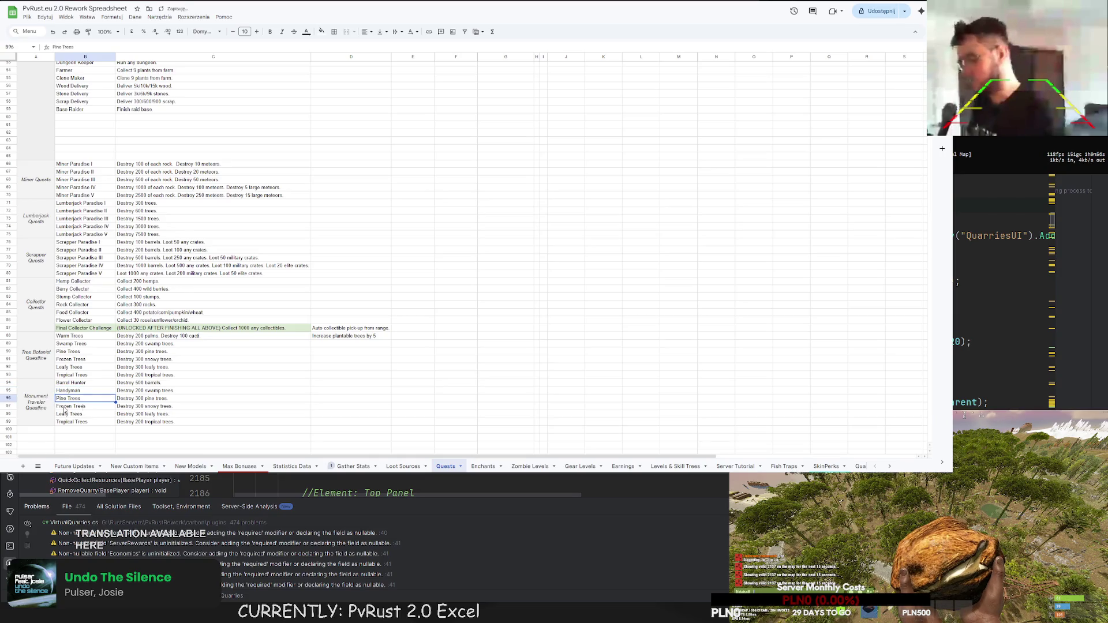
left_click(134, 383)
key("Return")
double_click(174, 390)
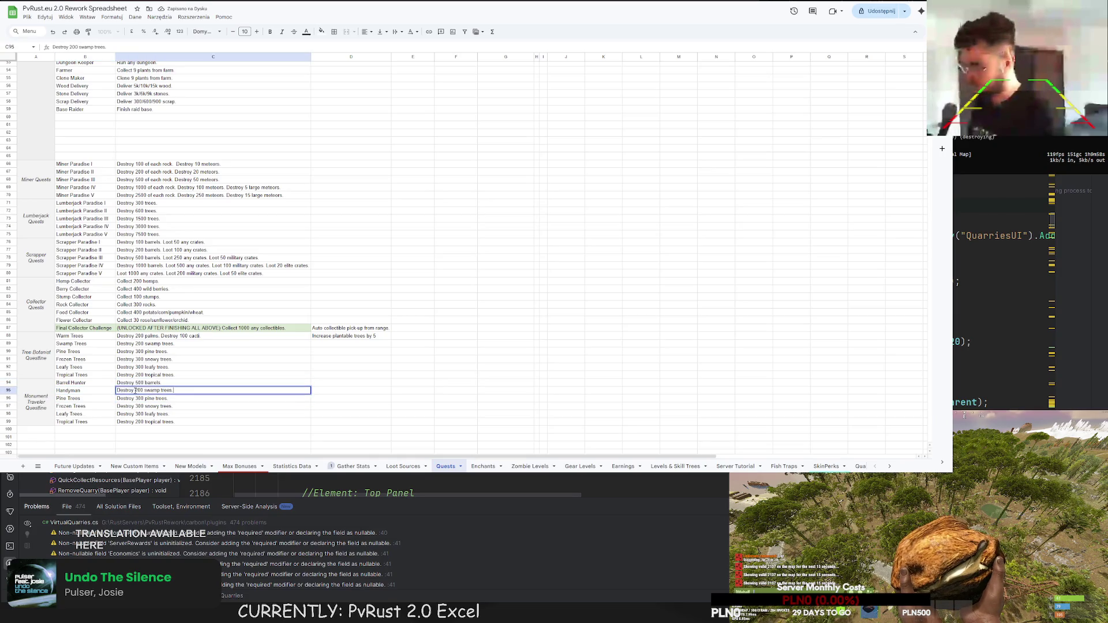
left_click_drag(173, 390, 91, 395)
type("L")
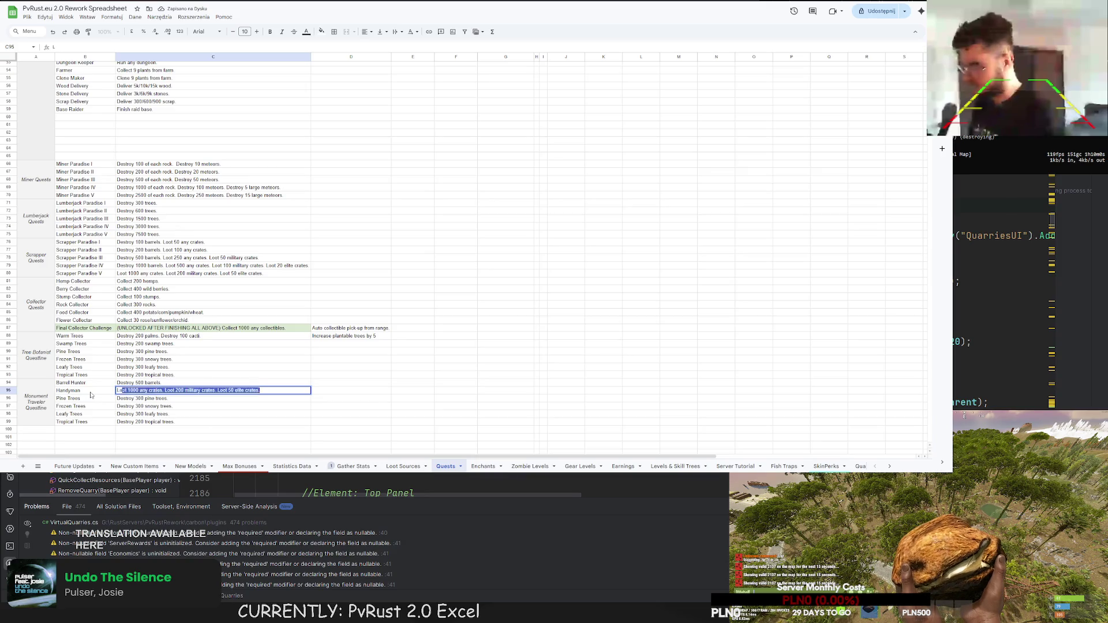
type("oot 100 ")
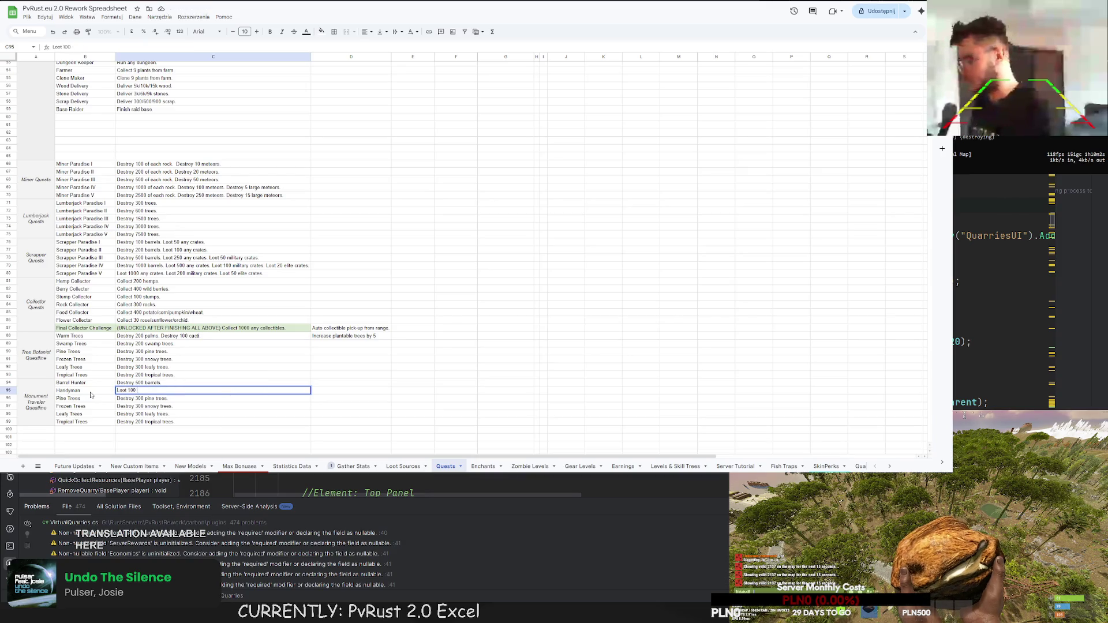
type("tool boxes.")
key("Return")
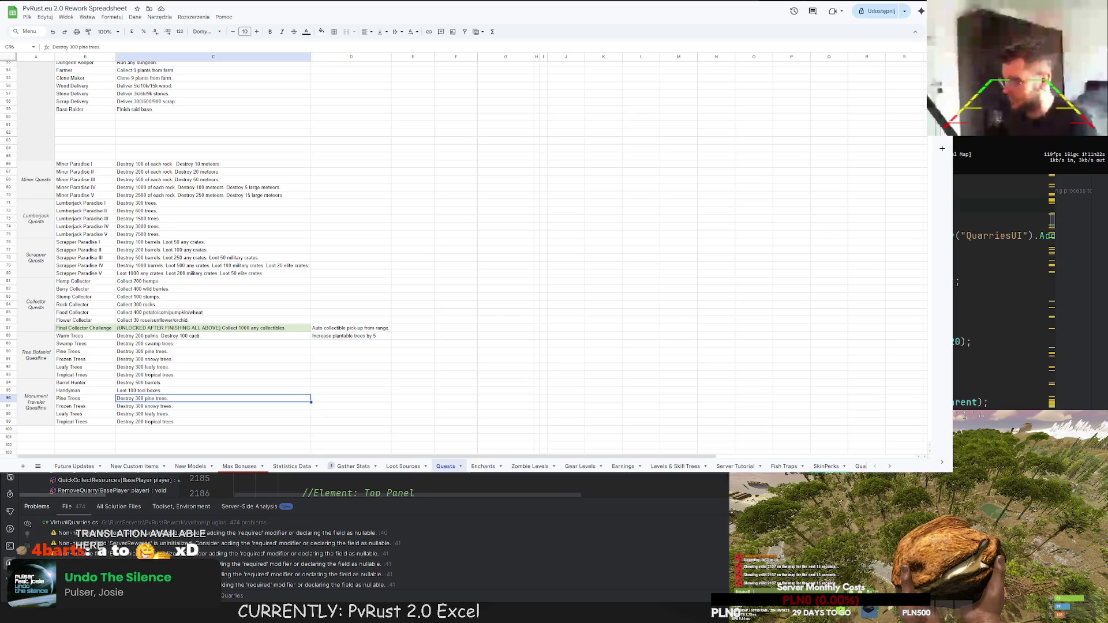
left_click(262, 385)
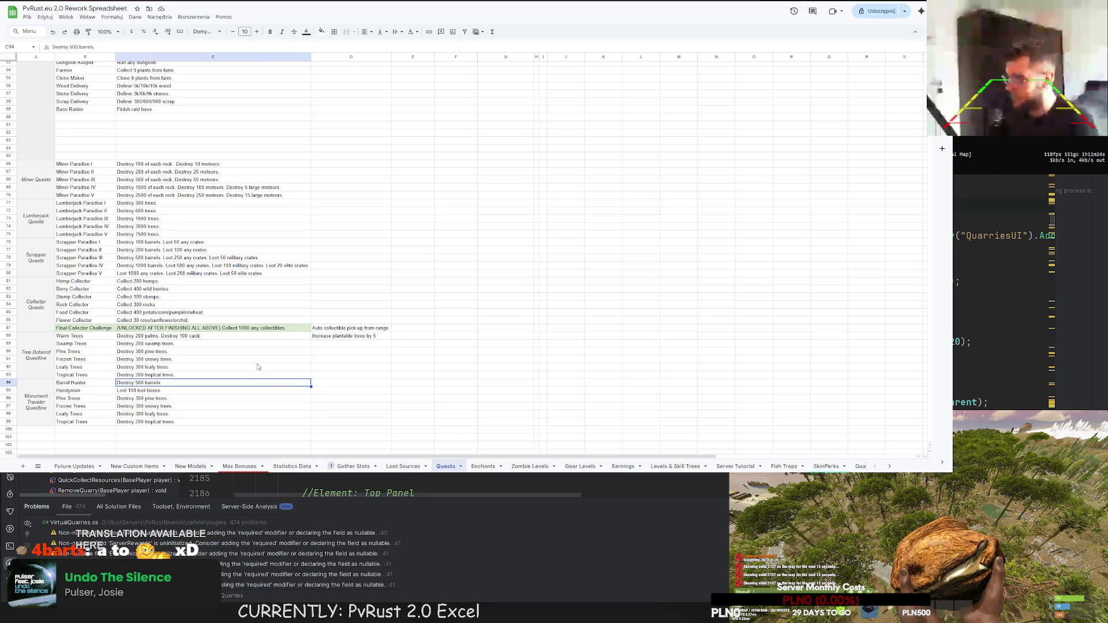
left_click_drag(161, 343, 156, 379)
mouse_move(173, 328)
left_mouse_down()
mouse_move(156, 383)
mouse_move(151, 344)
mouse_move(151, 378)
left_mouse_up()
left_click(154, 431)
left_click(152, 375)
left_click_drag(150, 335, 136, 378)
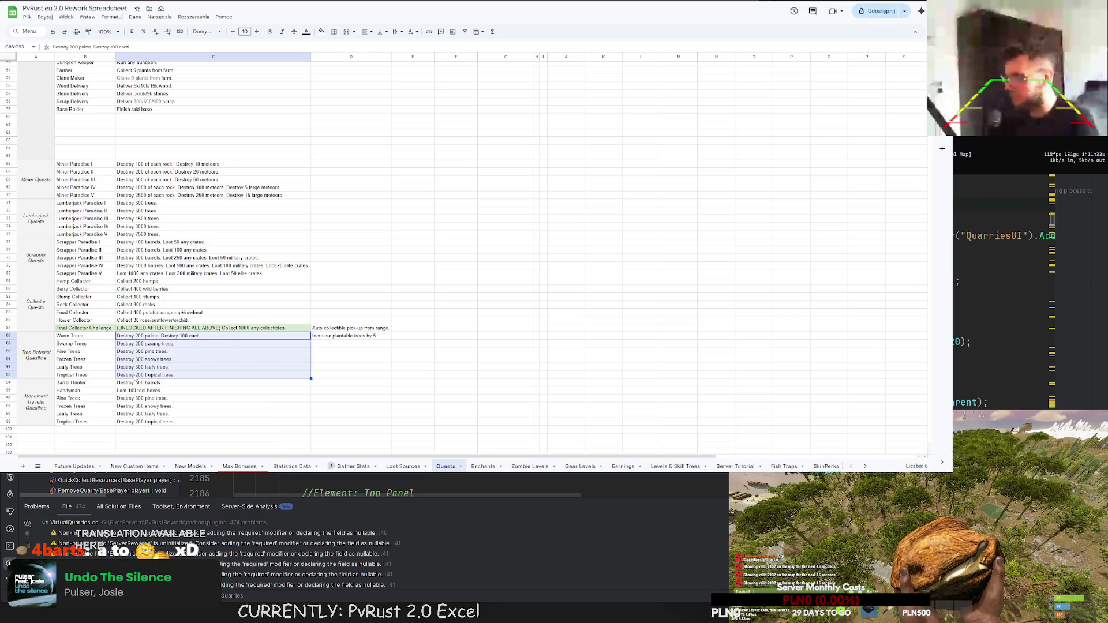
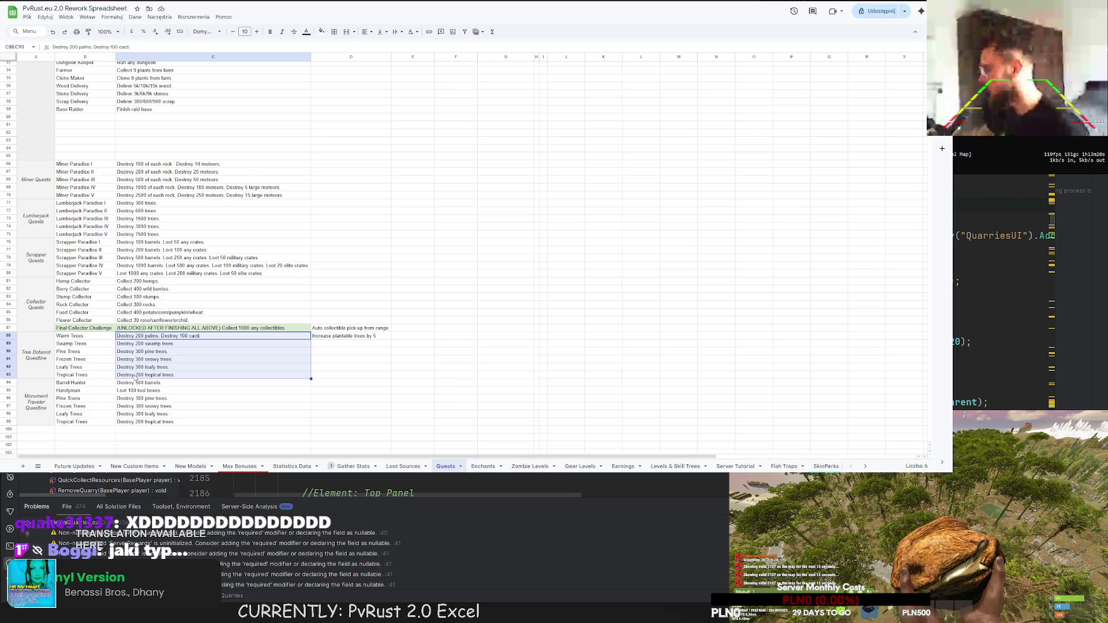
- Review the Tree Botanist and Monument Traveler quest descriptions by selecting their cells
left_click(144, 376)
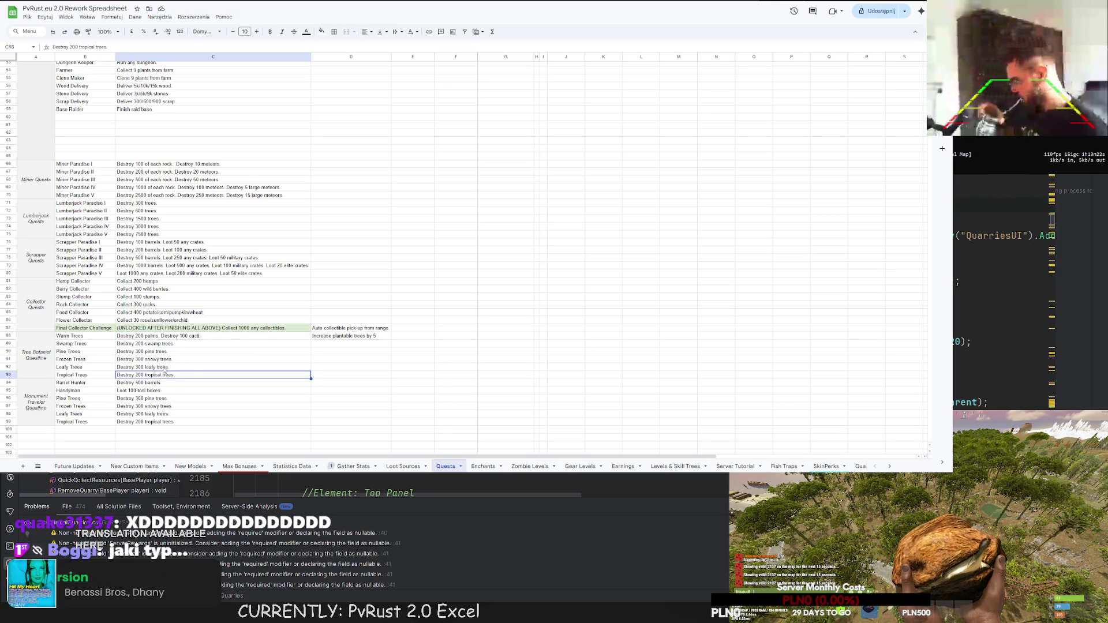
left_click_drag(162, 337, 156, 377)
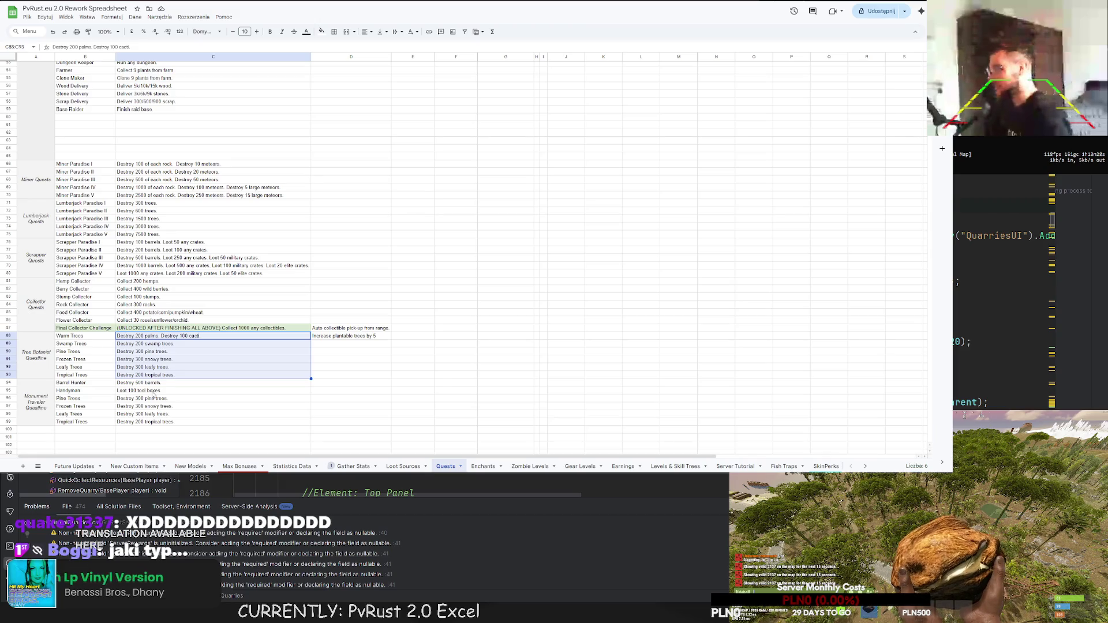
left_click_drag(152, 384, 144, 414)
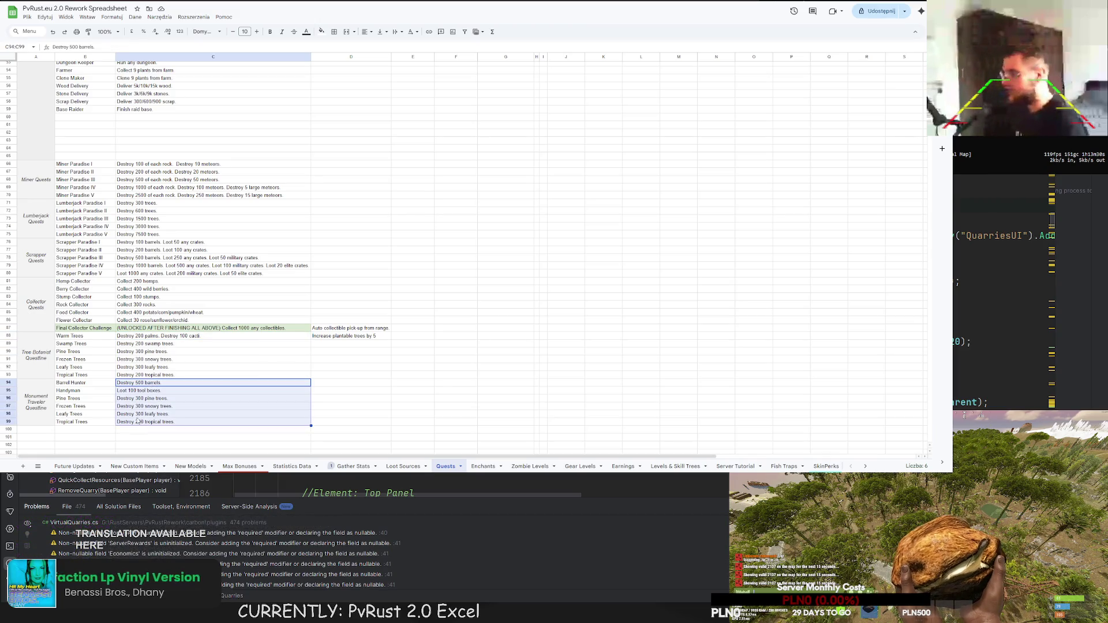
left_click(144, 422)
key("shift+Up")
key("shift+Up")
key("shift+Up")
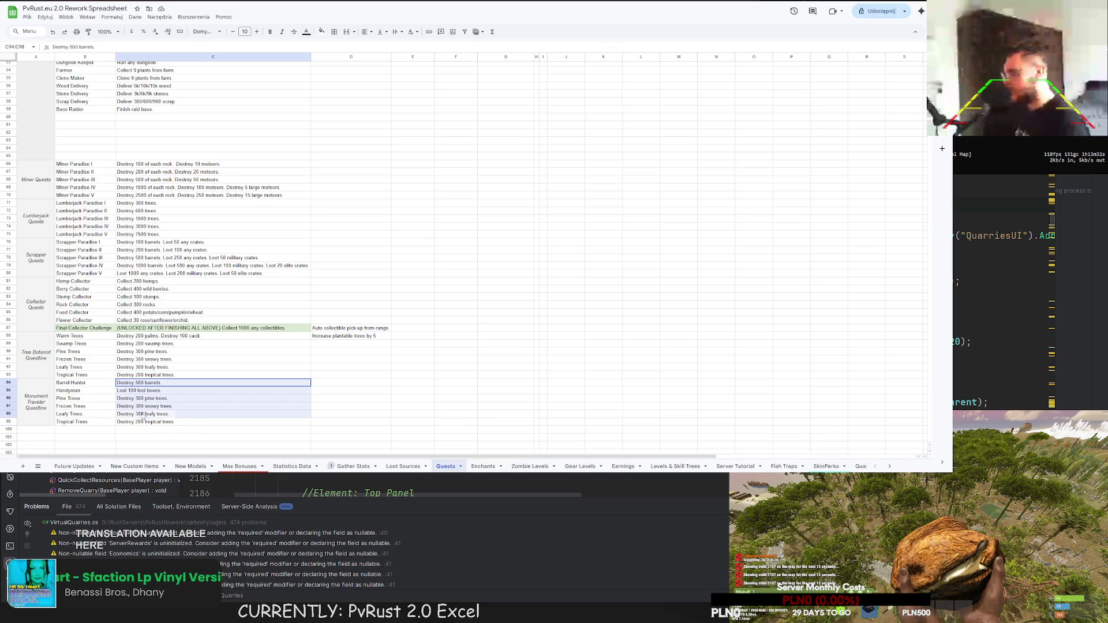
key("shift+Down")
key("shift+Down")
key("shift+Down")
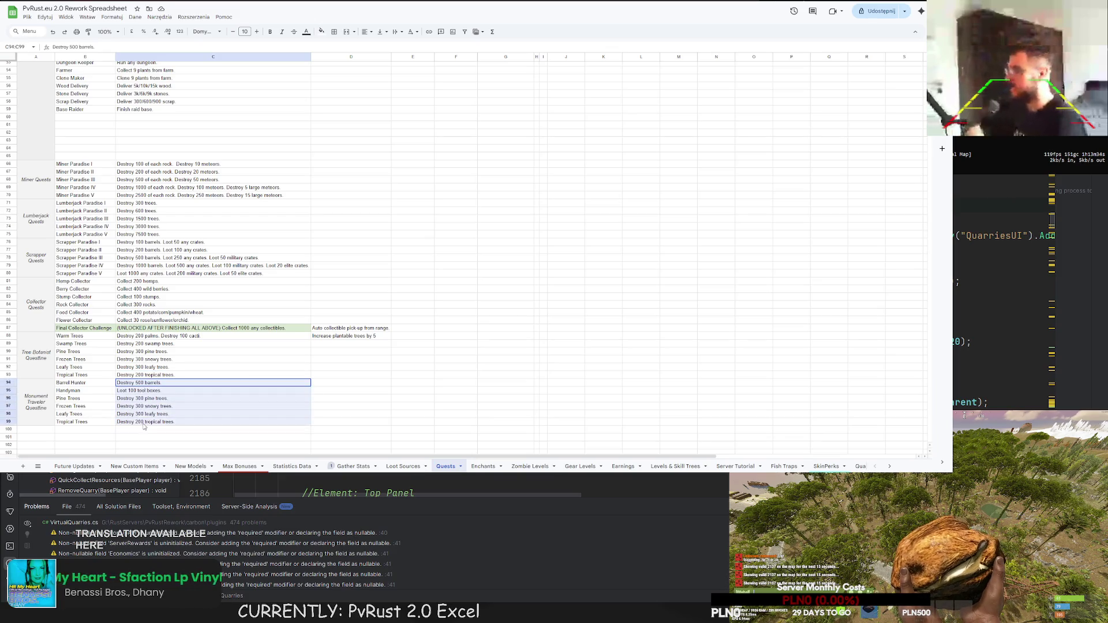
left_click(157, 406)
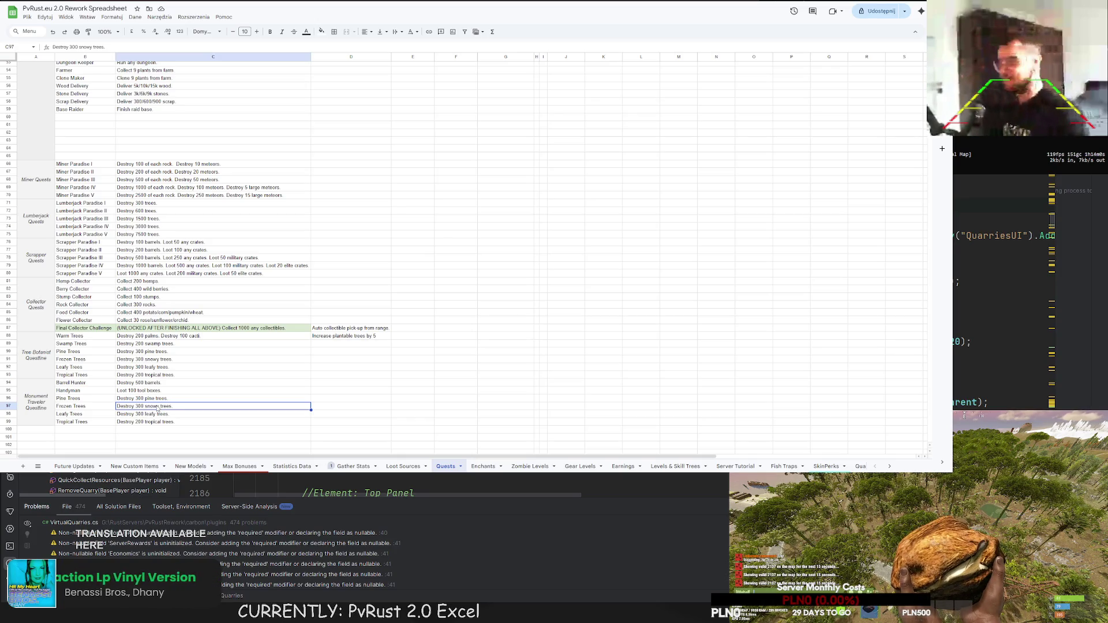
left_click_drag(152, 384, 146, 420)
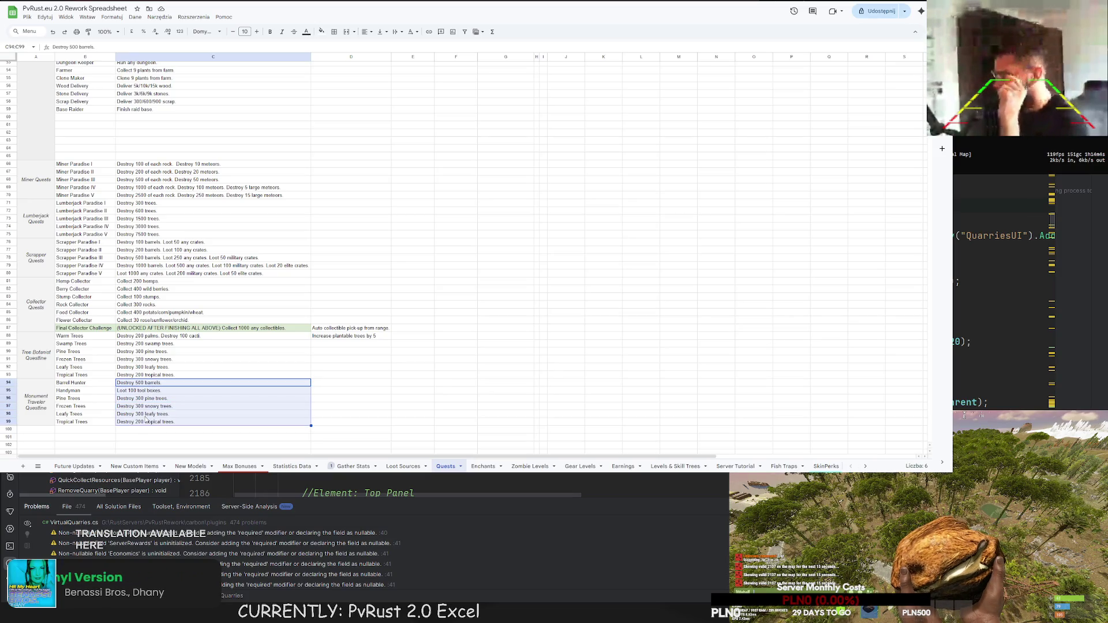
left_click(148, 415)
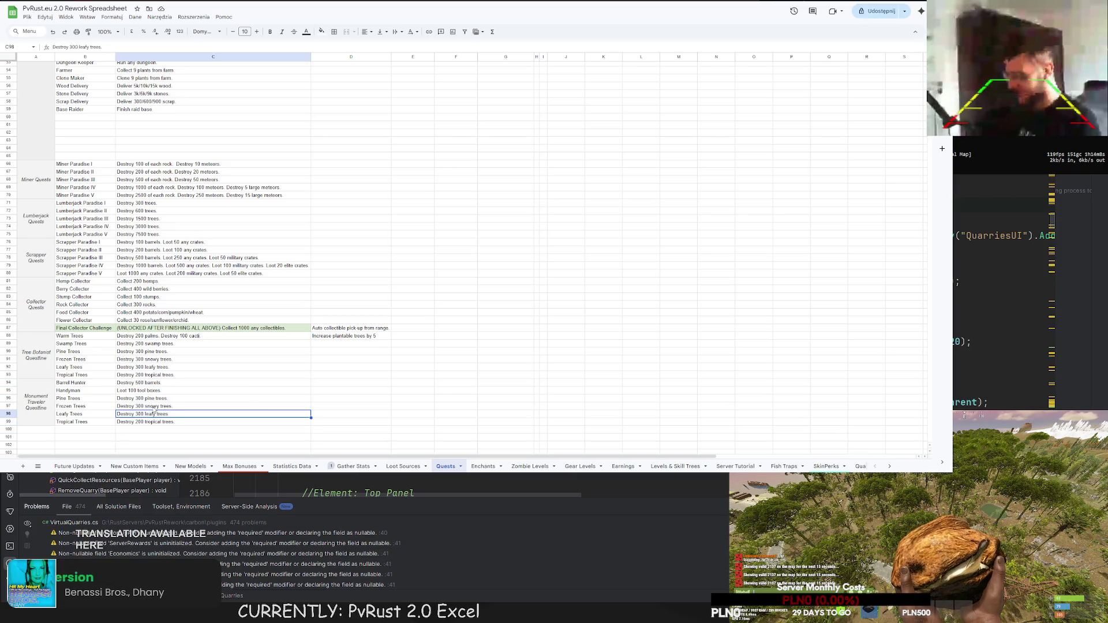
scroll(152, 408, "down", 3)
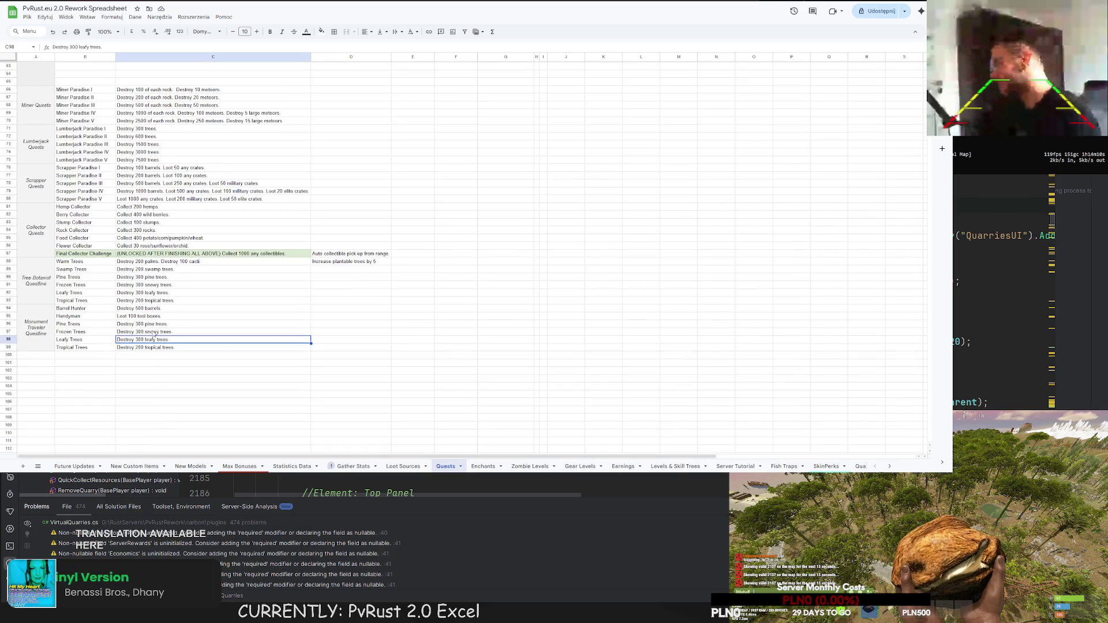
- Inspect the Pine Trees description's '300 pine trees' goal, leaving it unedited for now
double_click(134, 324)
mouse_move(135, 323)
left_mouse_down()
mouse_move(167, 324)
mouse_move(117, 324)
left_mouse_up()
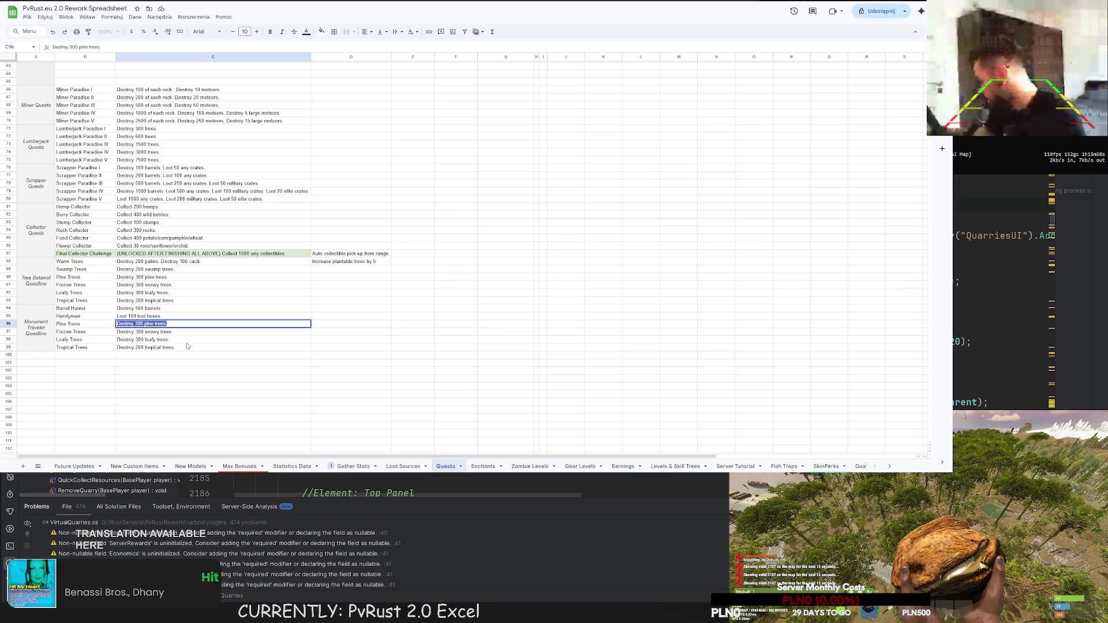
left_click(184, 362)
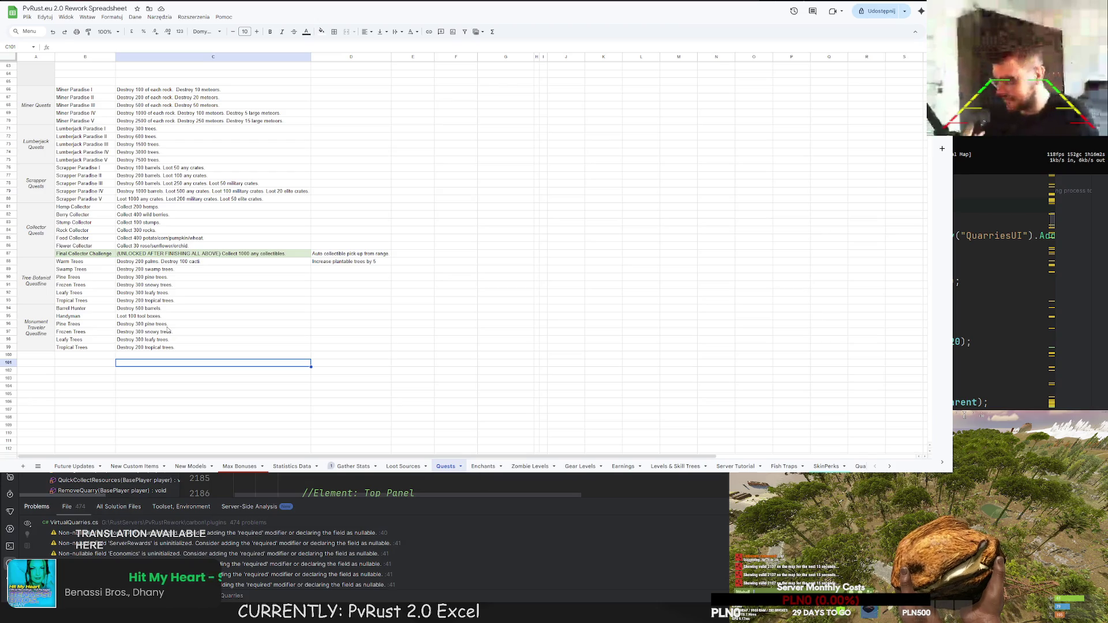
left_click(166, 323)
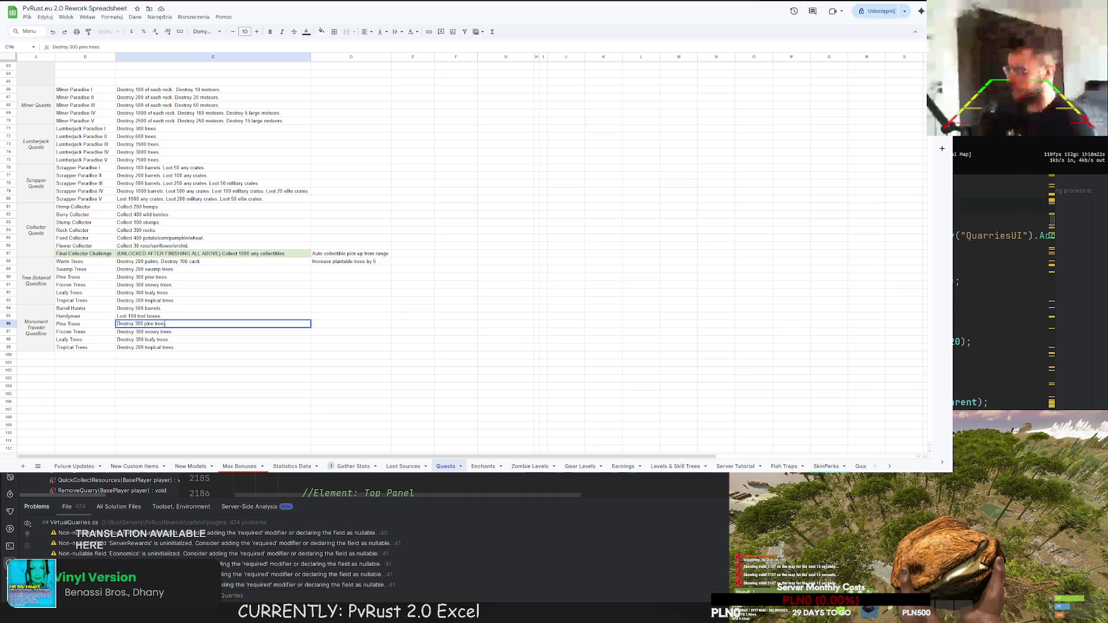
left_click(148, 307)
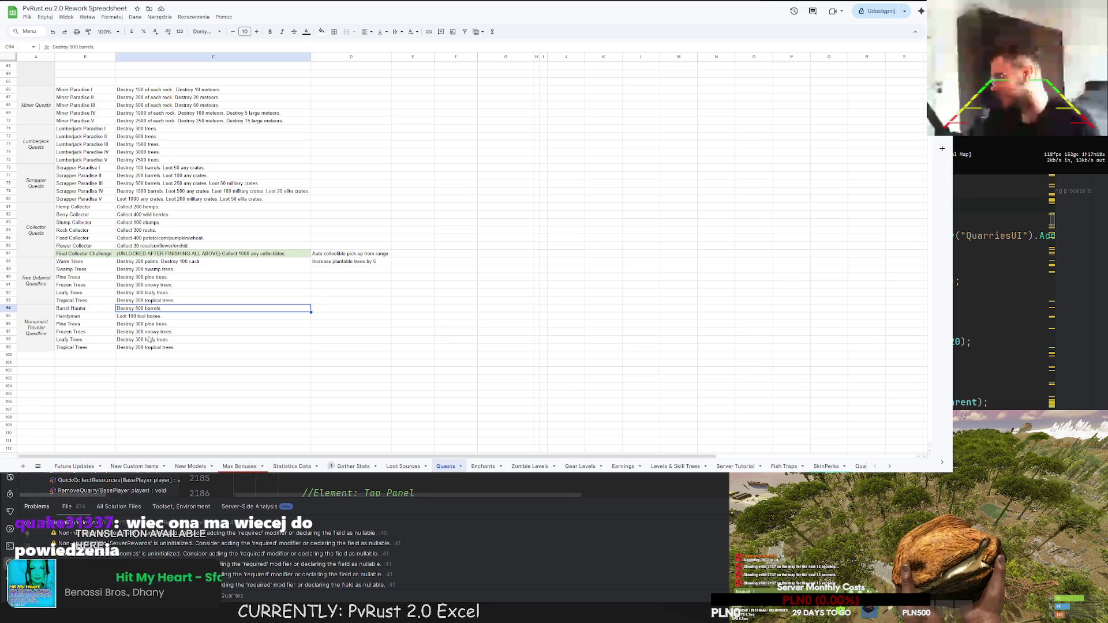
left_click(148, 325)
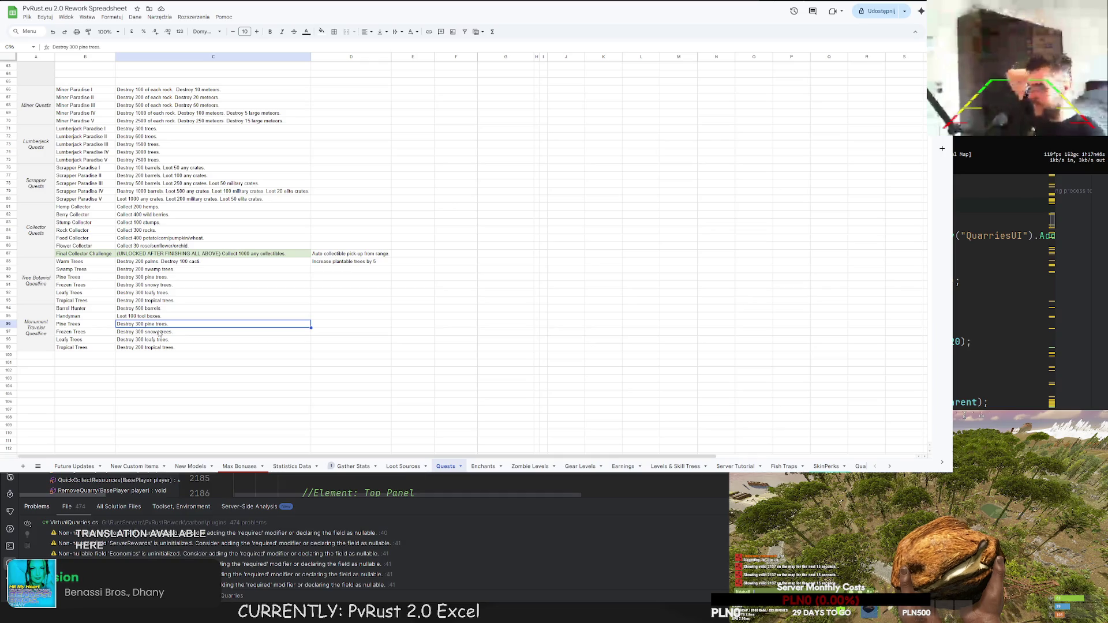
key("Down")
key("Up")
key("Up")
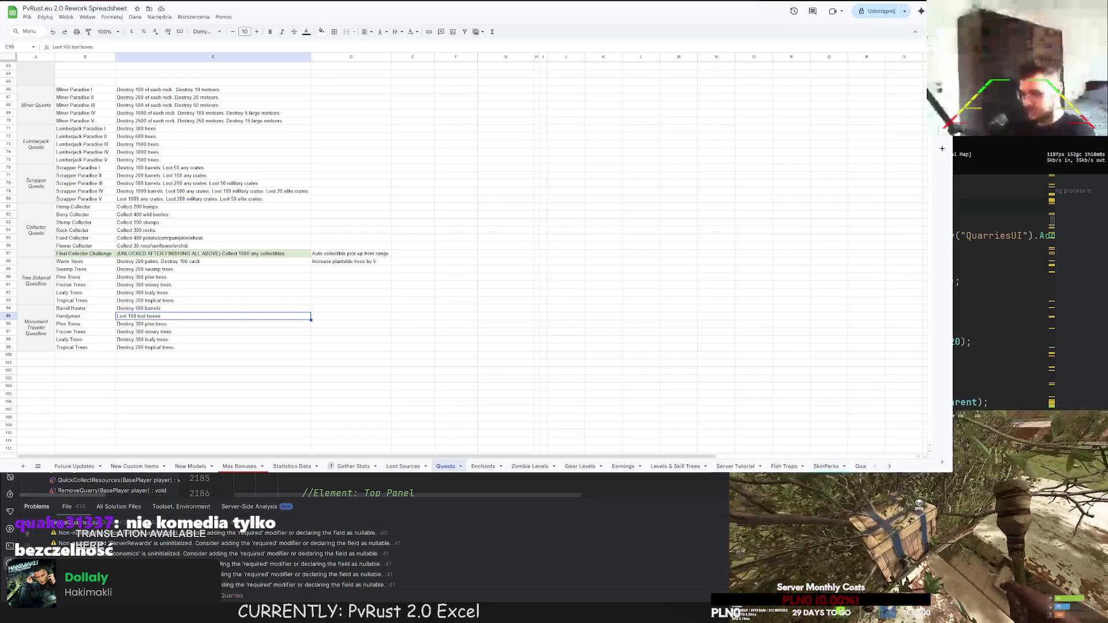
- Rewrite the Pine Trees quest description in C96 to 'Loot 200 normal boxes.'
left_click(121, 355)
left_click(119, 324)
double_click(118, 324)
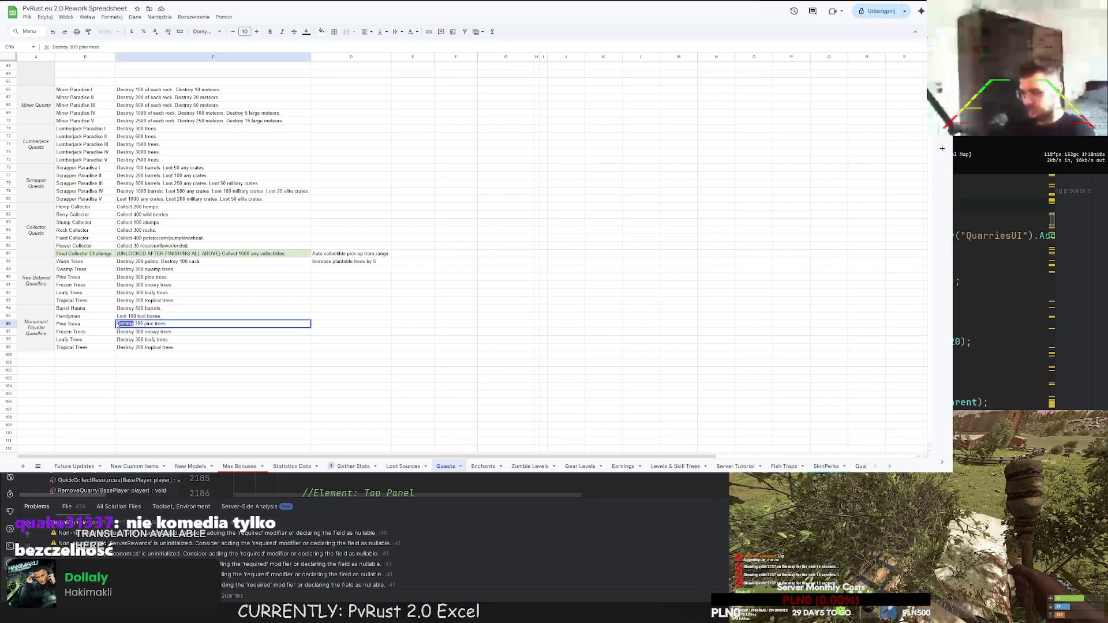
type("Loot")
key("Right")
key("Delete")
type("2")
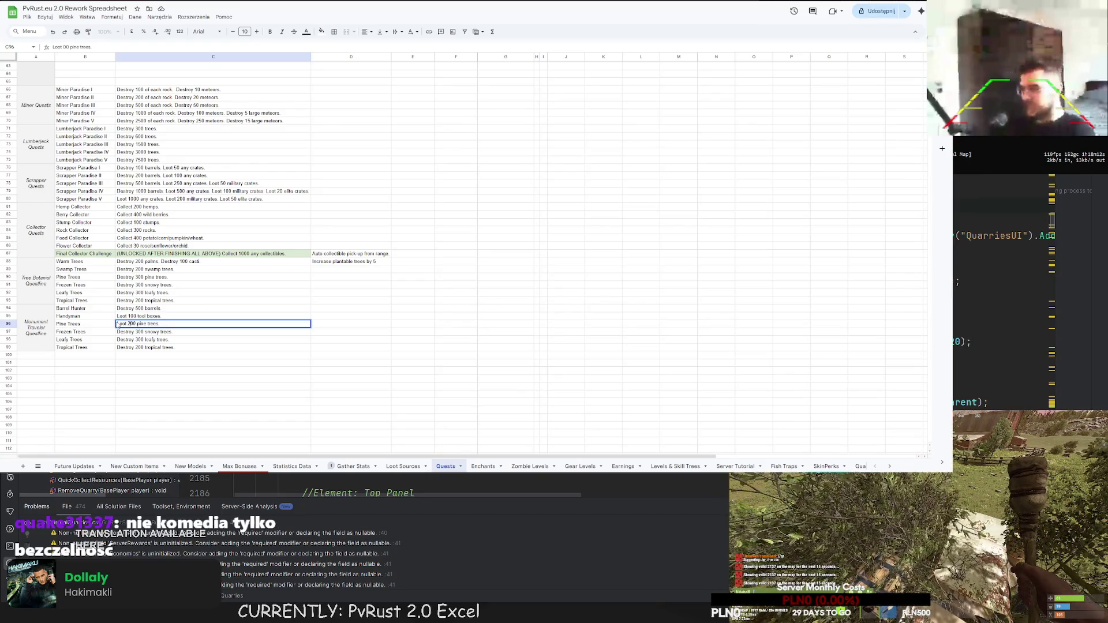
left_click(165, 325, "shift")
type("riormal boxes.")
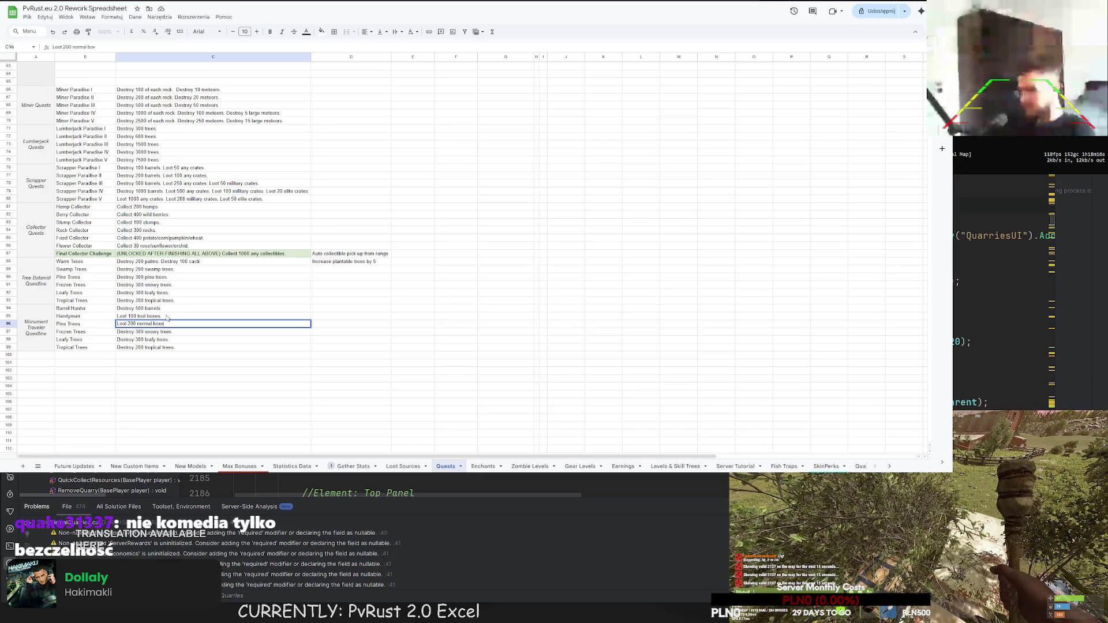
key("Return")
- Rename the Pine Trees quest in B96 to 'Roadside Looter'
left_click(81, 325)
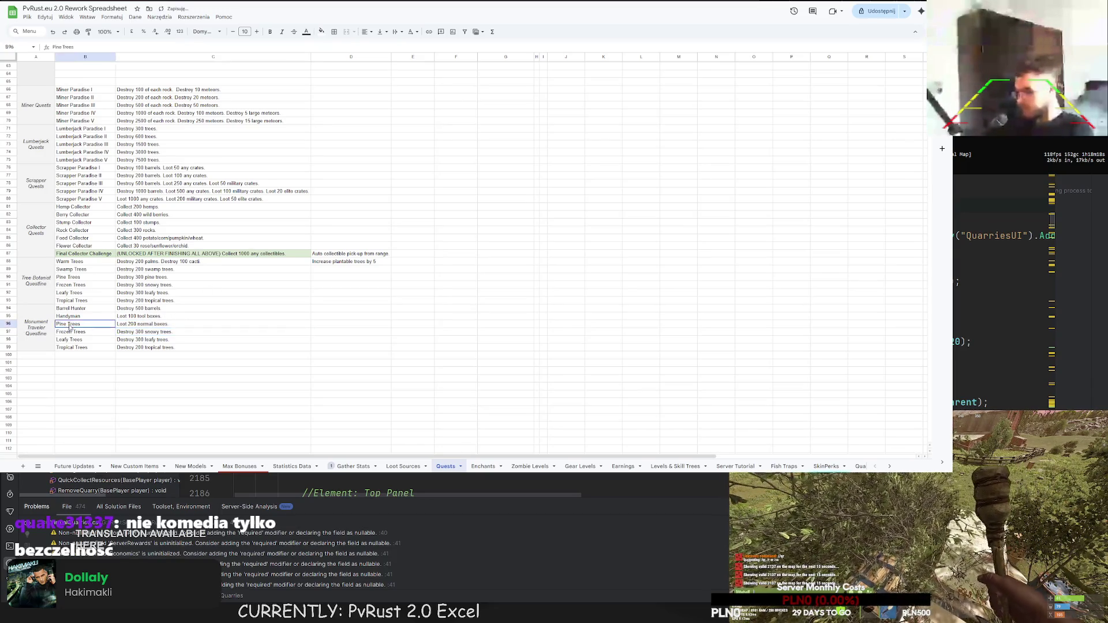
triple_click(77, 324)
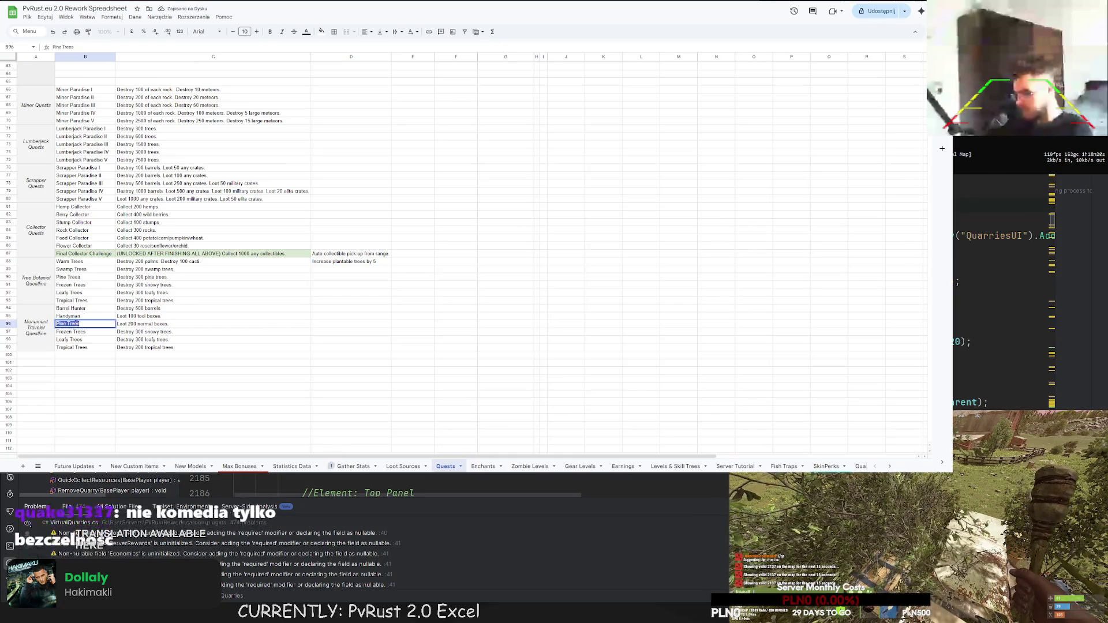
type("Roa")
key("BackSpace")
key("BackSpace")
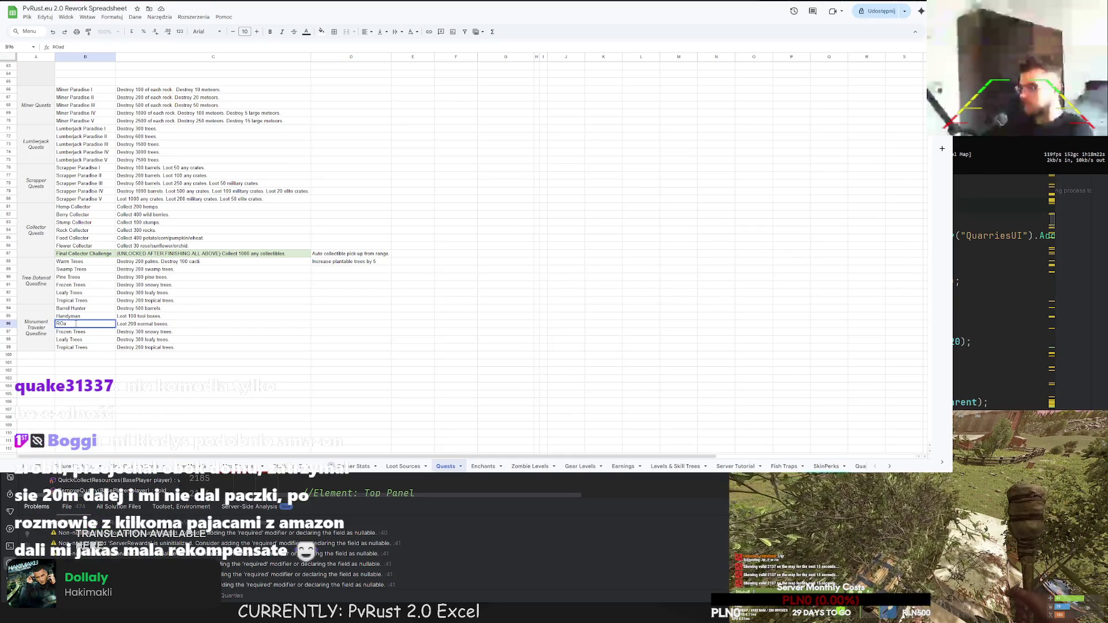
type("adside Looter")
key("Return")
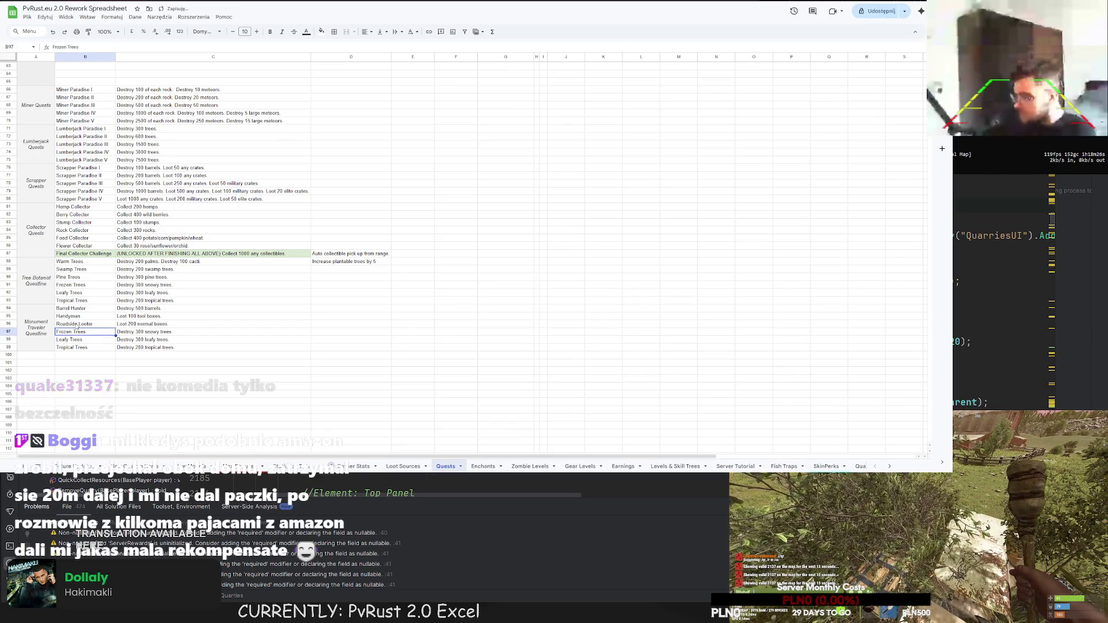